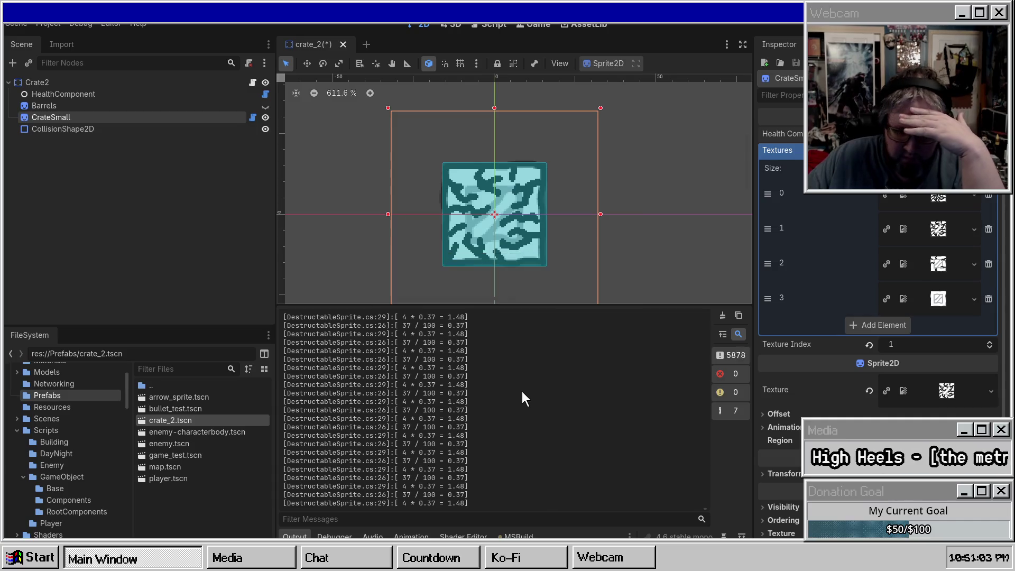
# Clear the output log and select the crate's HealthComponent node to inspect it
pyautogui.click(723, 315)
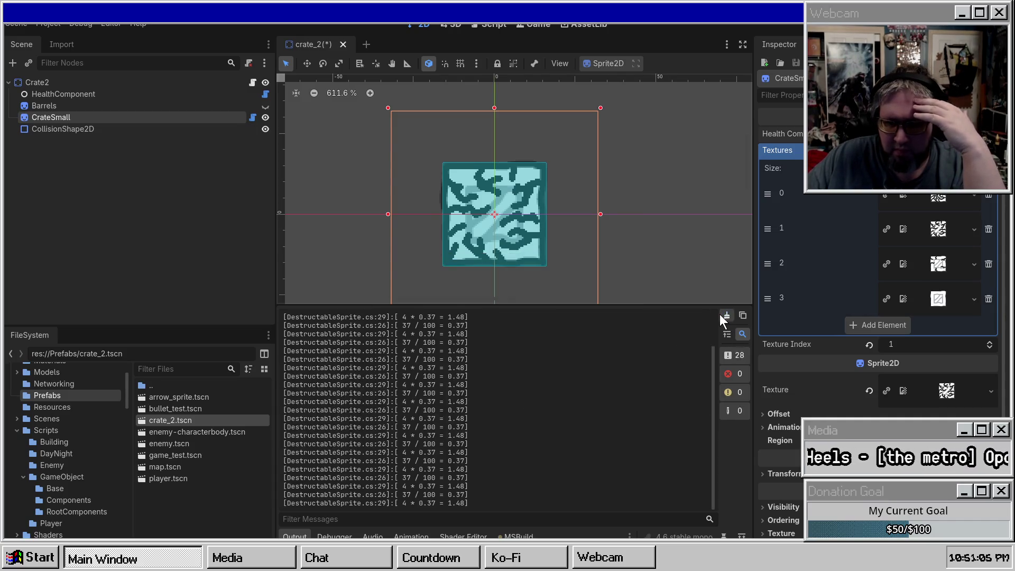
pyautogui.click(94, 95)
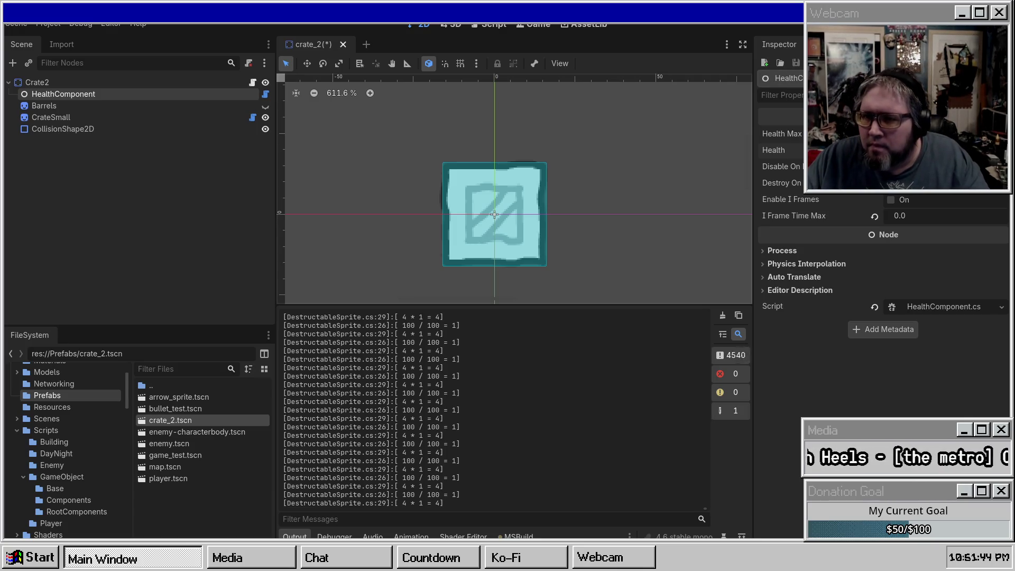
# Rebuild the .NET project twice, then show the contents of the res://Scenes/ folder
pyautogui.press('F5')
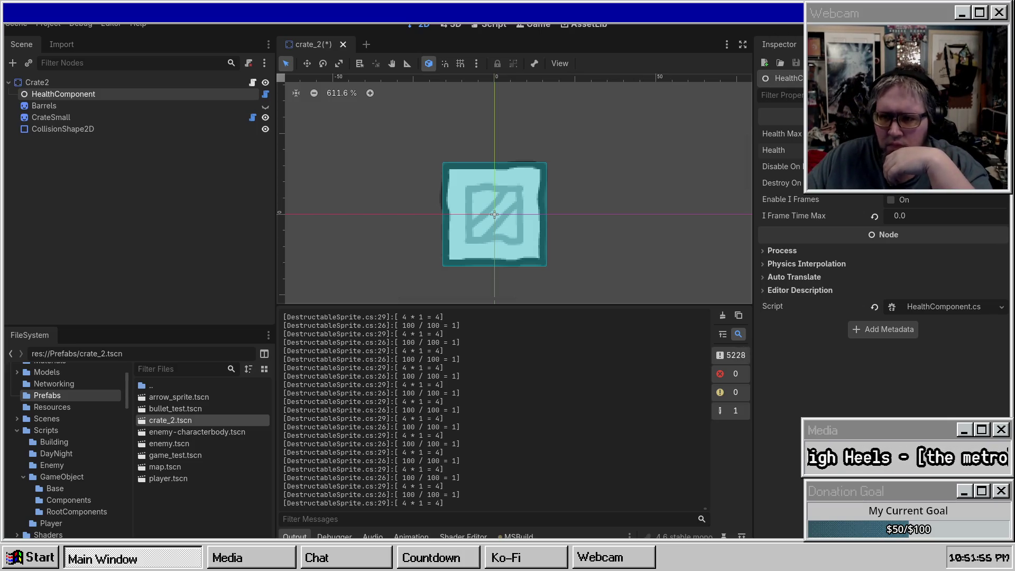
pyautogui.press('F5')
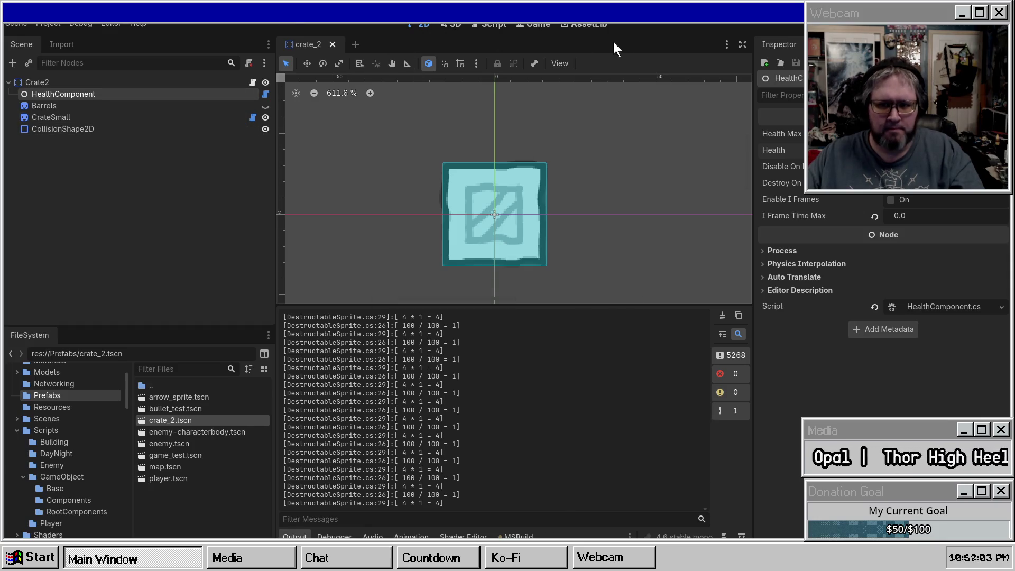
pyautogui.click(62, 419)
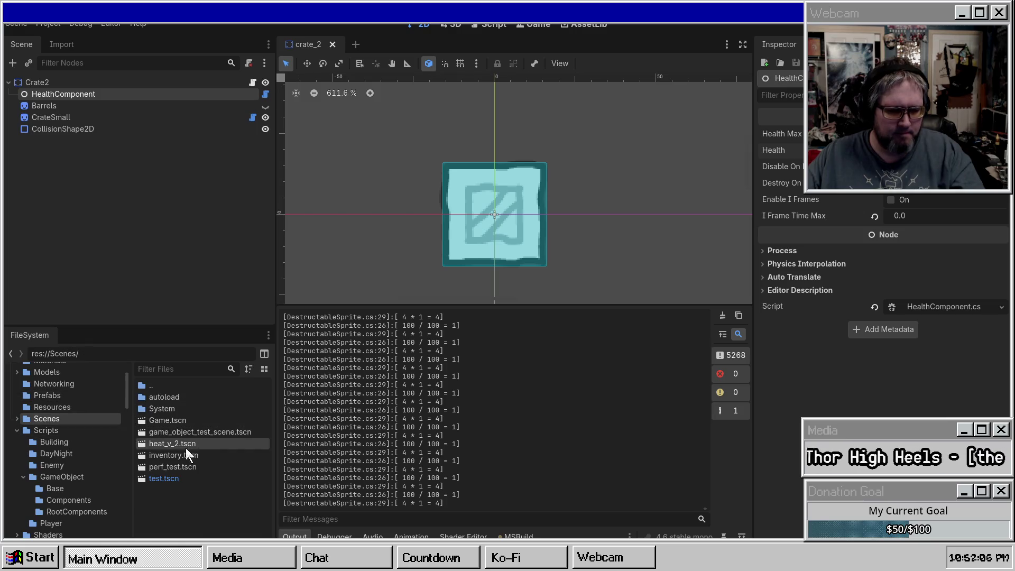
# Open Game.tscn and run it as a debug game
pyautogui.doubleClick(160, 419)
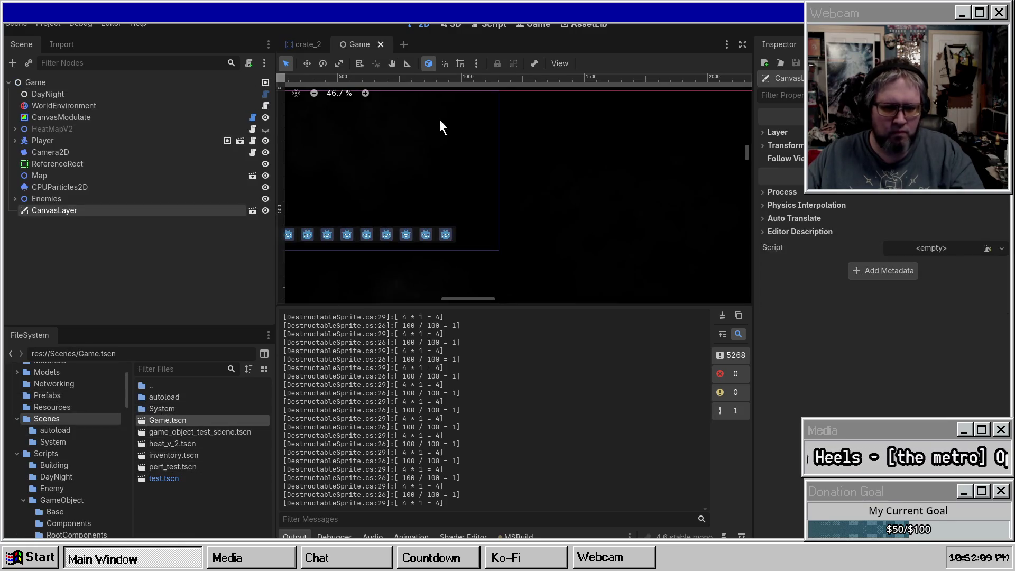
pyautogui.press('F5')
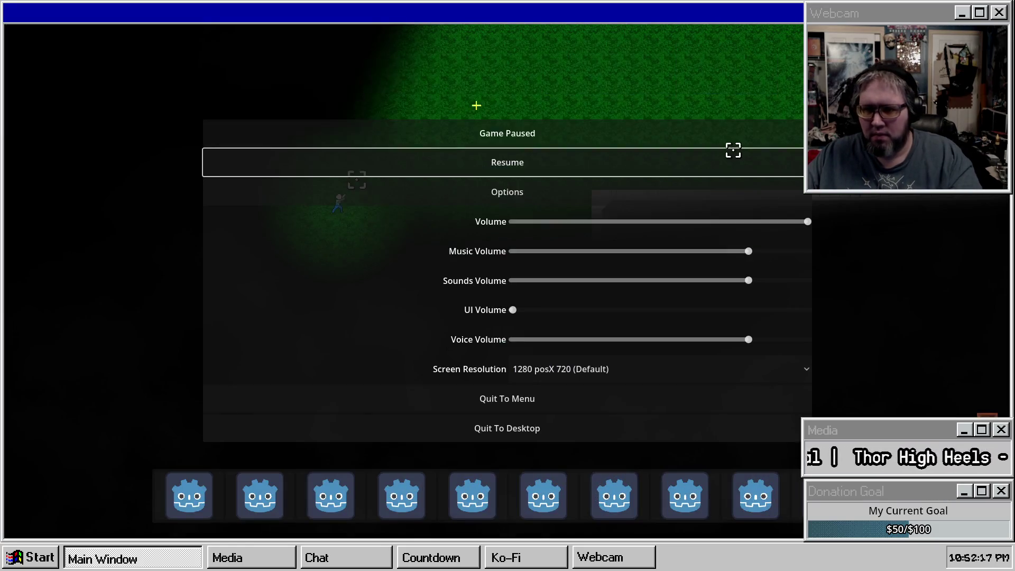
# Resume the game and walk the player up the road toward the crate row
pyautogui.click(734, 151)
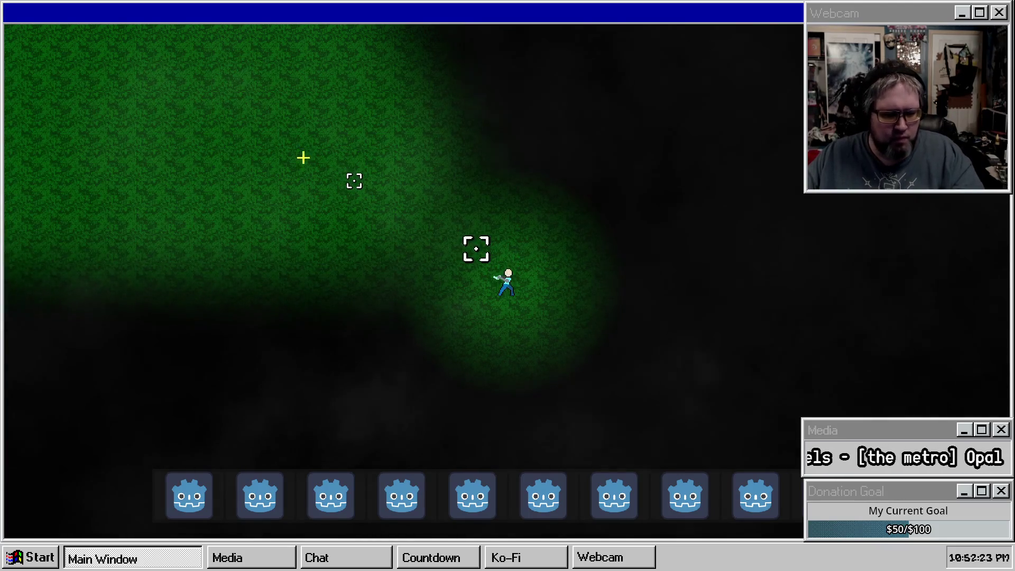
pyautogui.press('w')
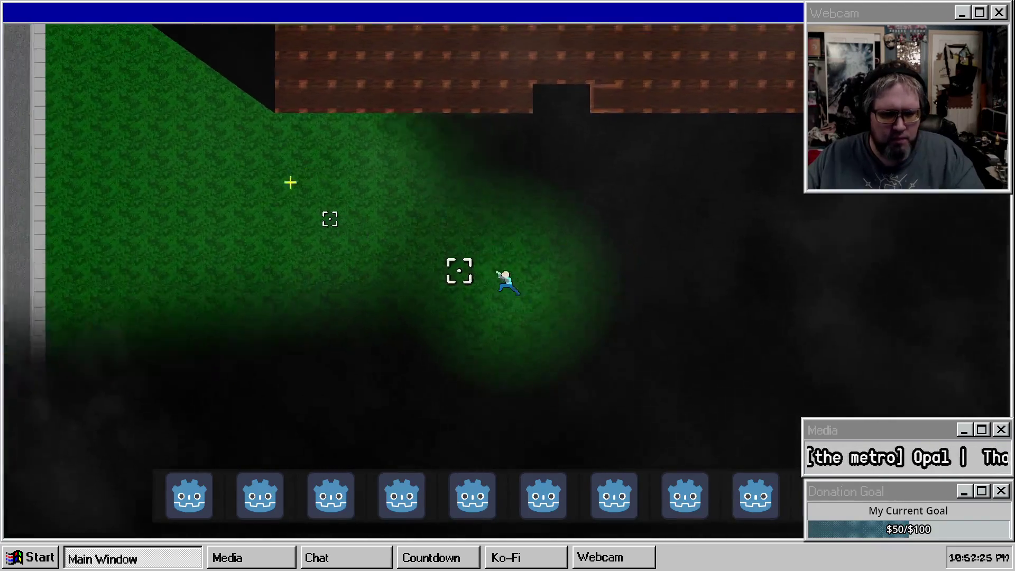
pyautogui.press('w')
pyautogui.press('a')
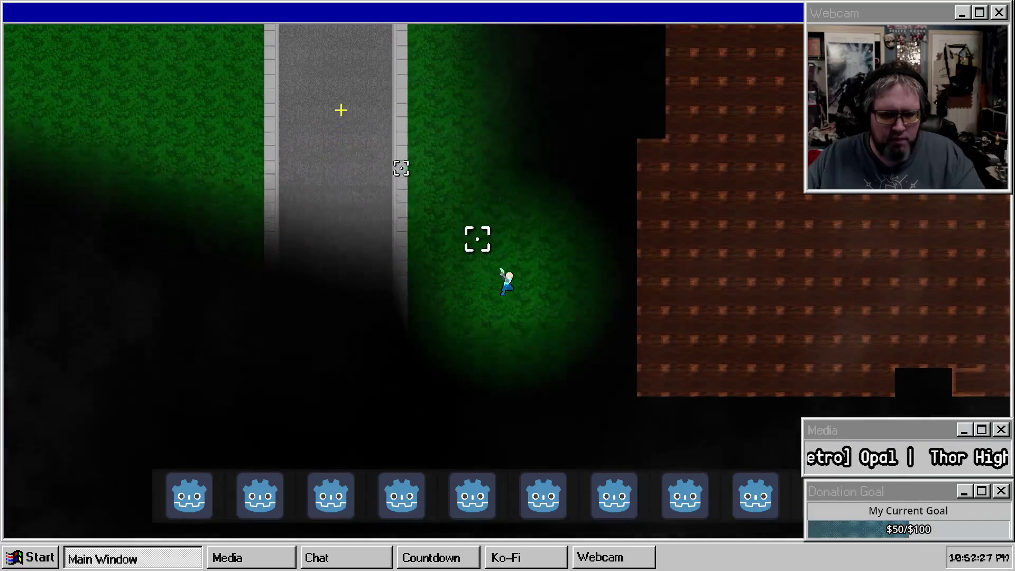
pyautogui.press('w')
pyautogui.press('a')
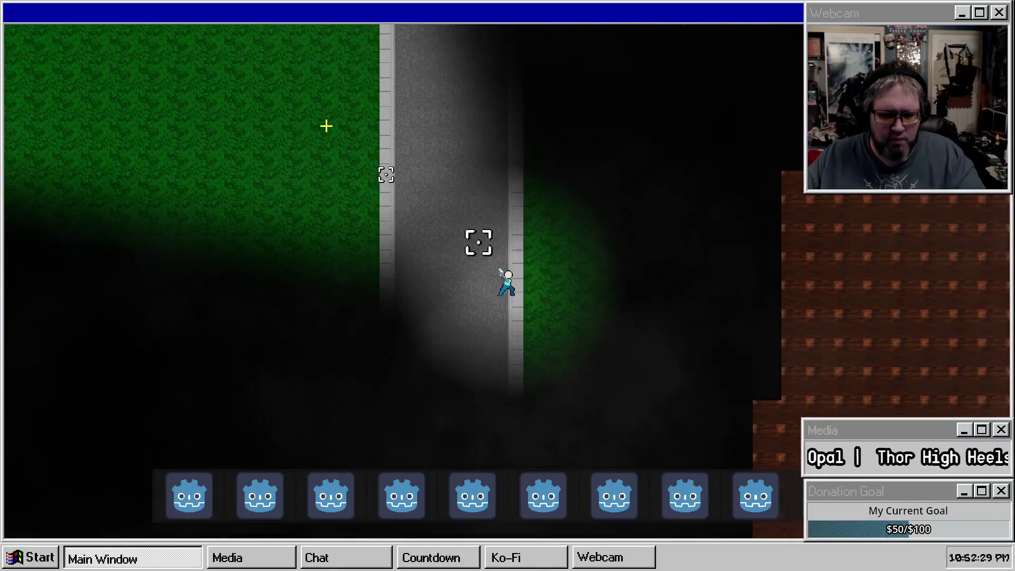
pyautogui.press('w')
pyautogui.press('a')
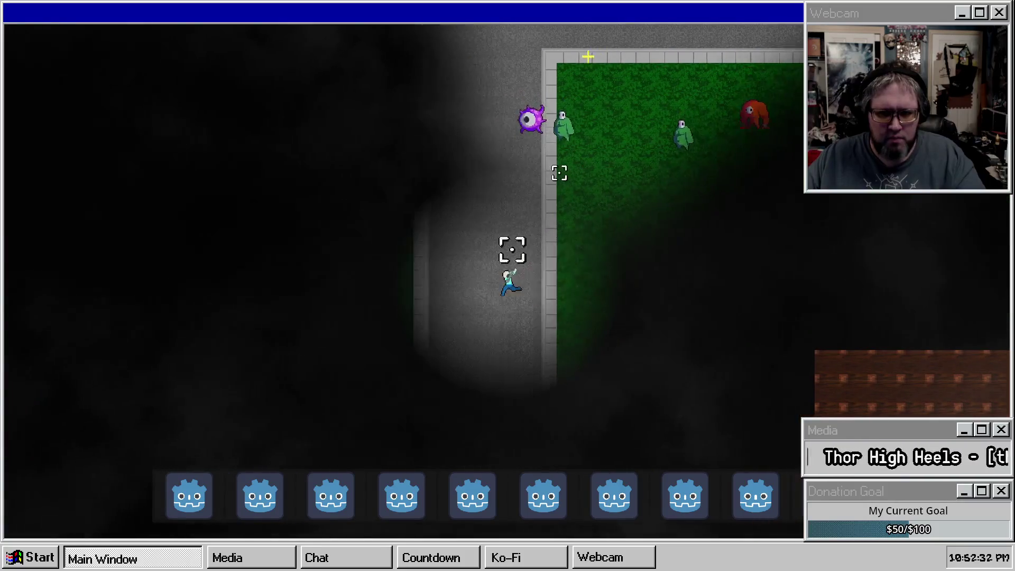
pyautogui.press('w')
pyautogui.press('d')
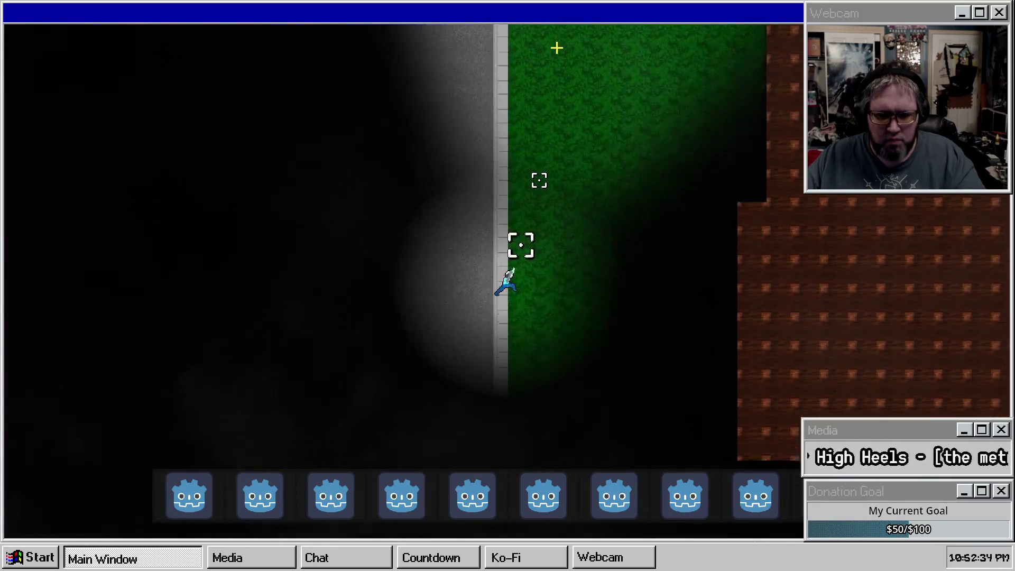
pyautogui.press('w')
pyautogui.press('a')
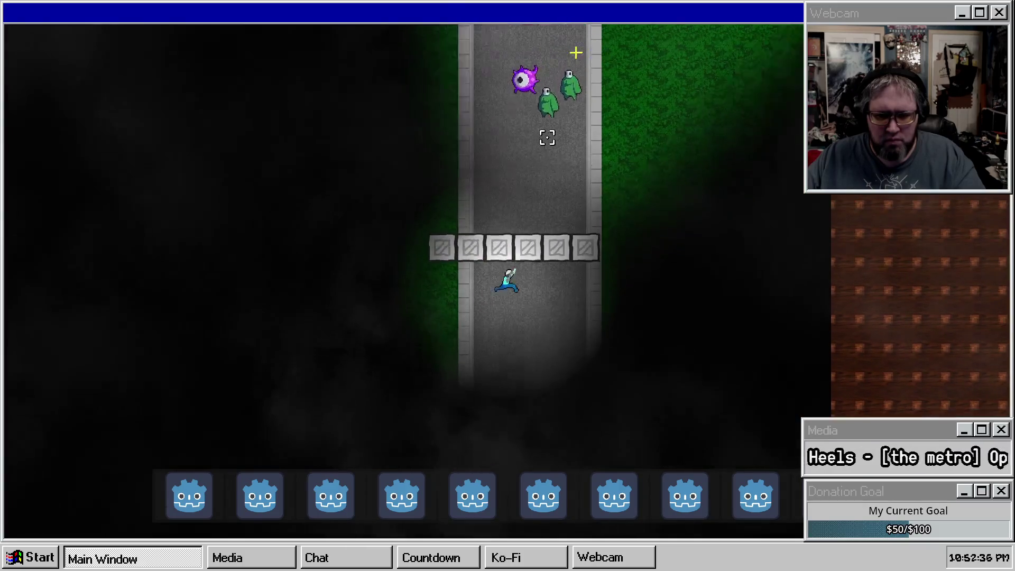
pyautogui.press('s')
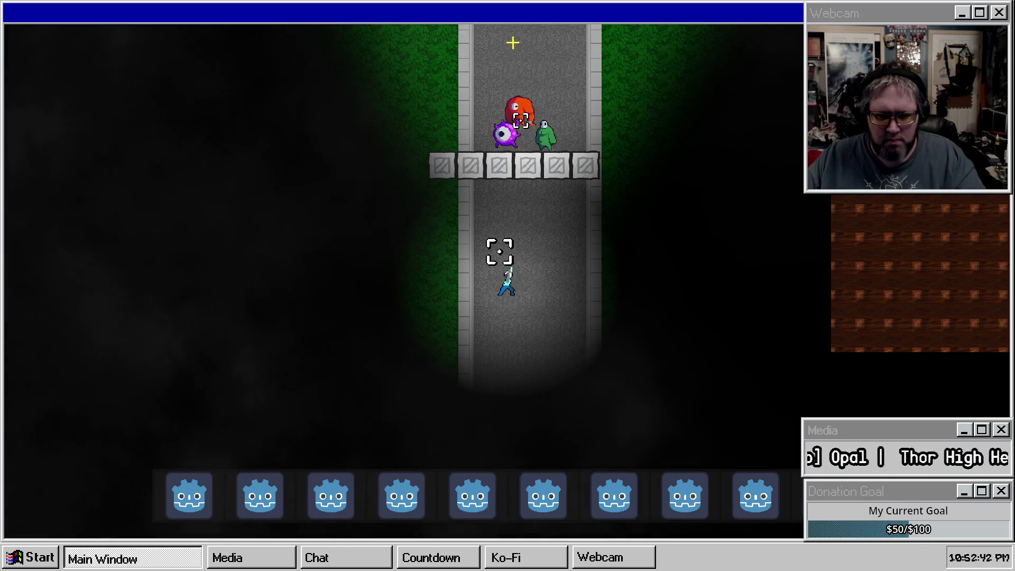
# Shoot the fourth crate in the row, the purple eye enemy and the red enemy
pyautogui.click(511, 42)
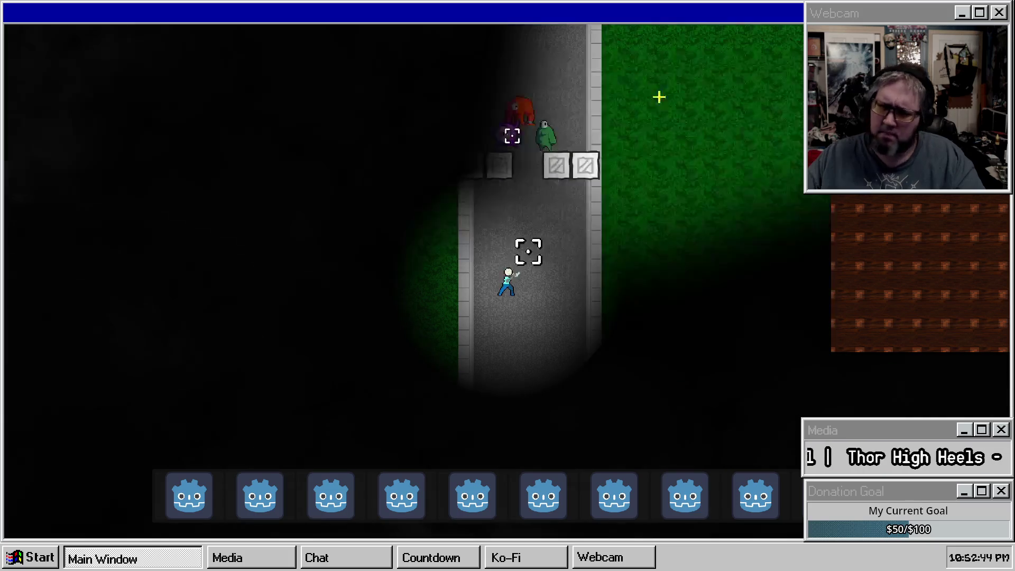
pyautogui.click(493, 40)
pyautogui.click(501, 43)
pyautogui.click(532, 42)
pyautogui.click(557, 45)
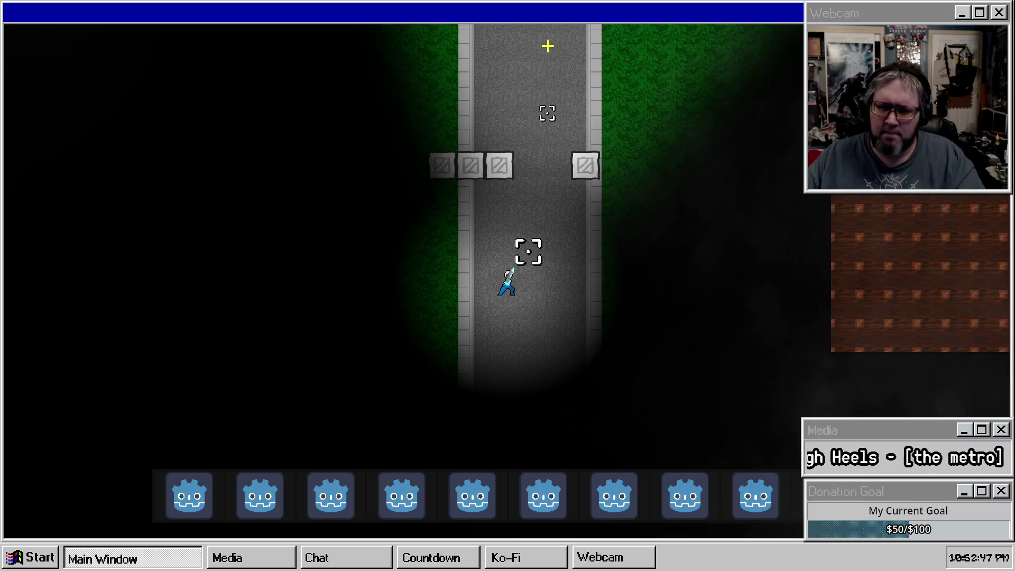
# Pause, resume and pause the game again, then stop it with F8
pyautogui.press('Escape')
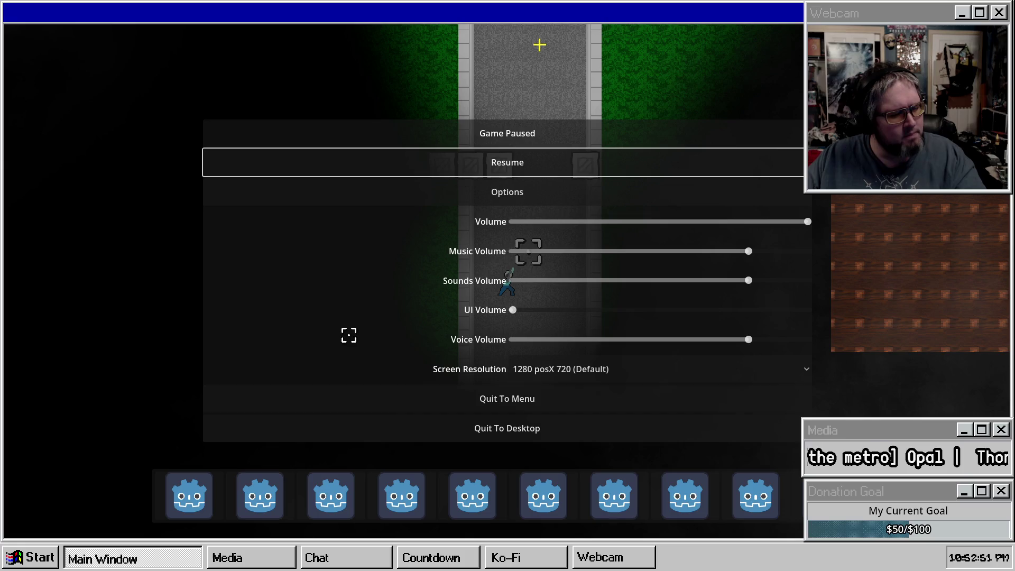
pyautogui.press('Escape')
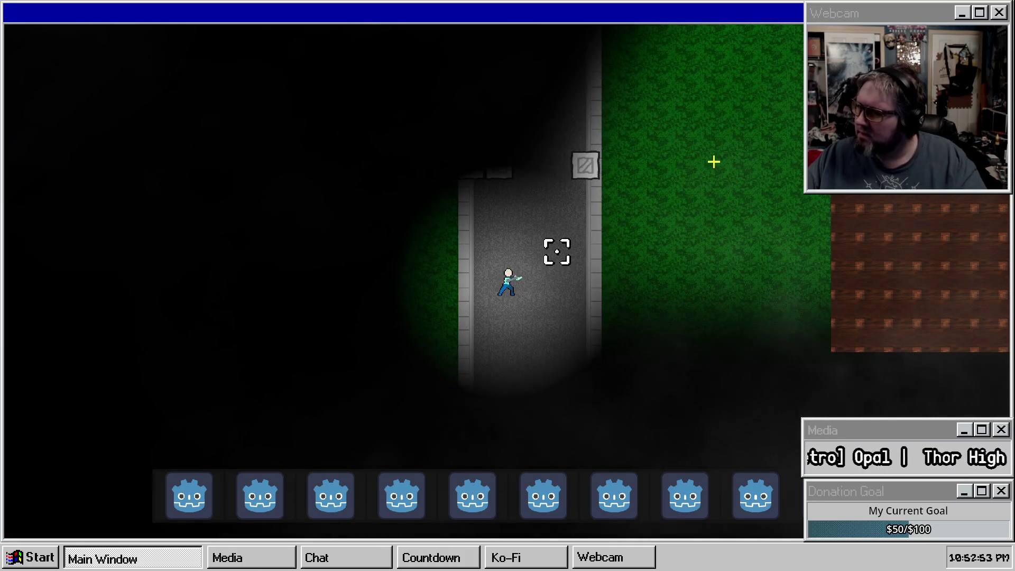
pyautogui.press('Escape')
pyautogui.press('F8')
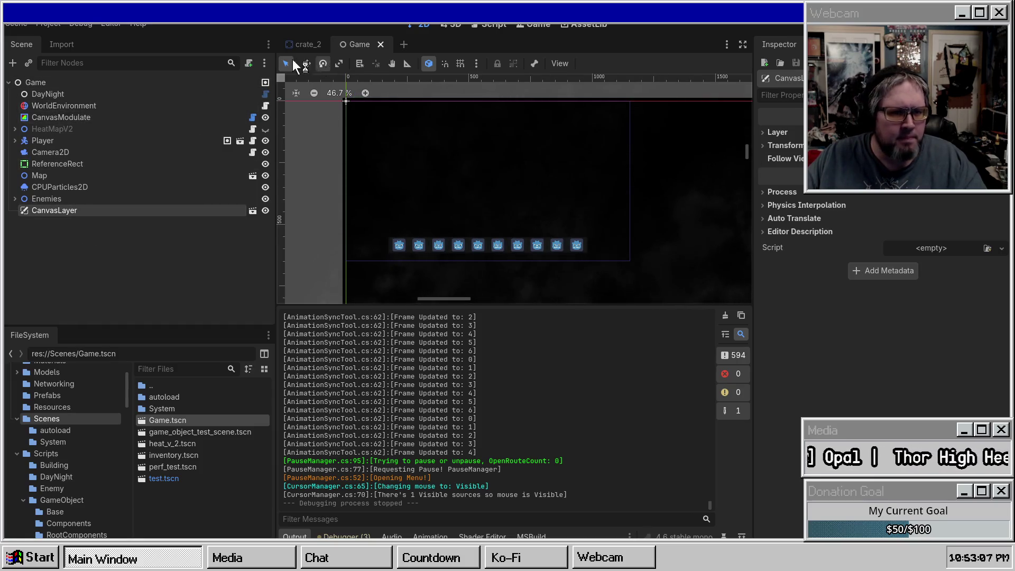
# Open the Player scene in a new tab, inspect PlaceBlock, save, and return to crate_2
pyautogui.click(245, 141)
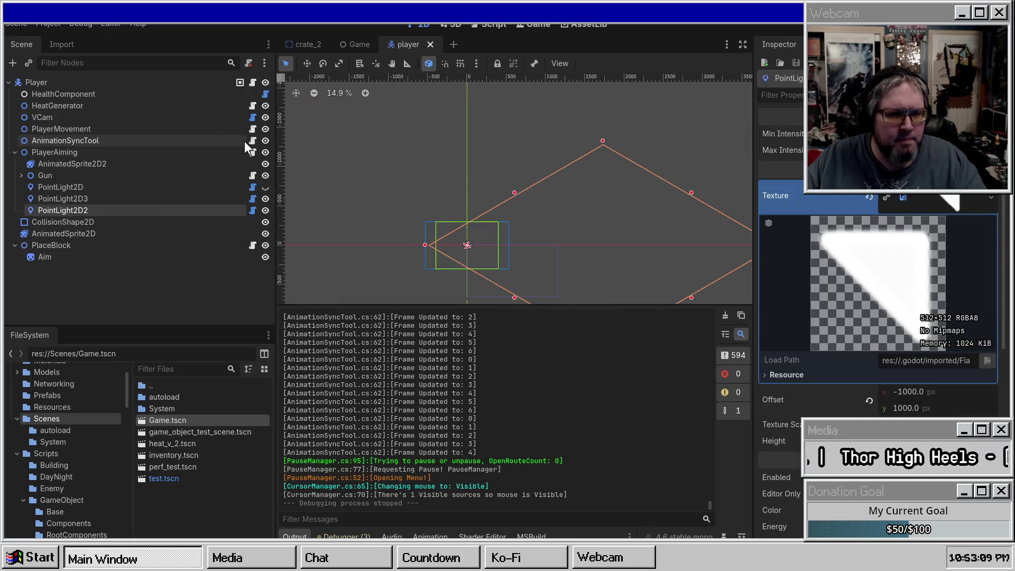
pyautogui.click(159, 245)
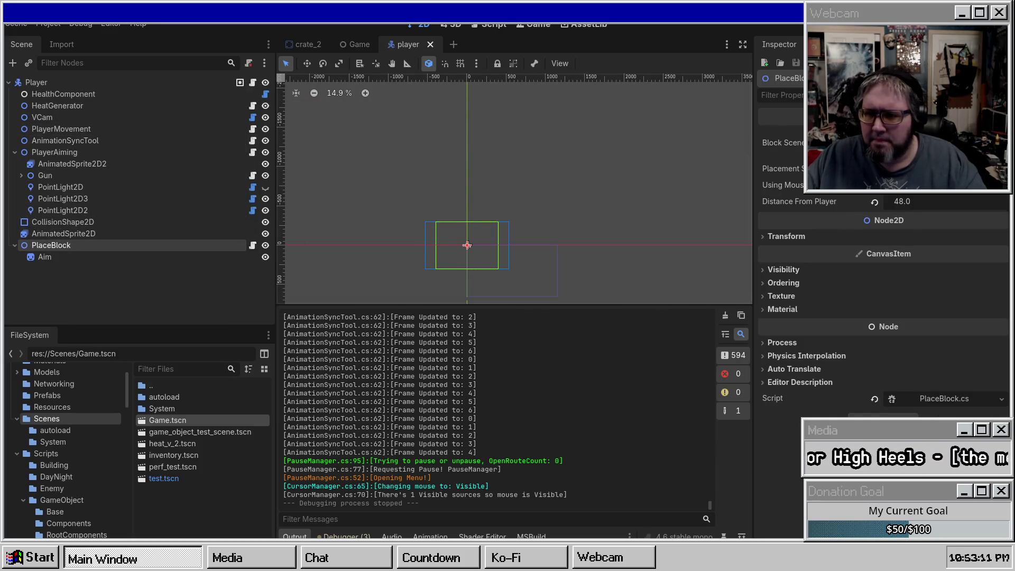
pyautogui.click(1002, 143)
pyautogui.click(969, 267)
pyautogui.hotkey('ctrl', 's')
pyautogui.click(295, 45)
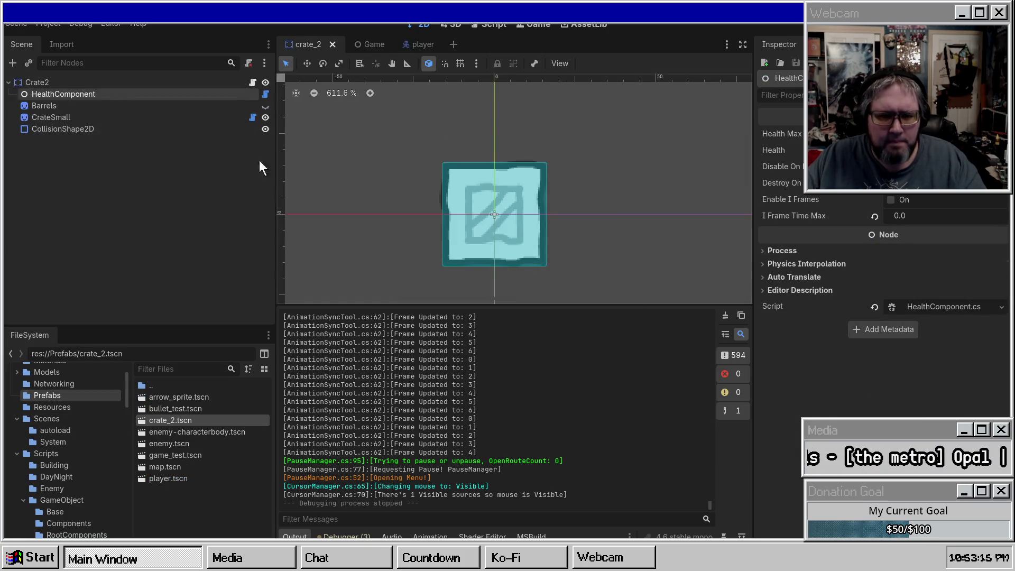
# Inspect the CrateSmall sprite's textures, then switch to the Game scene tab
pyautogui.click(56, 117)
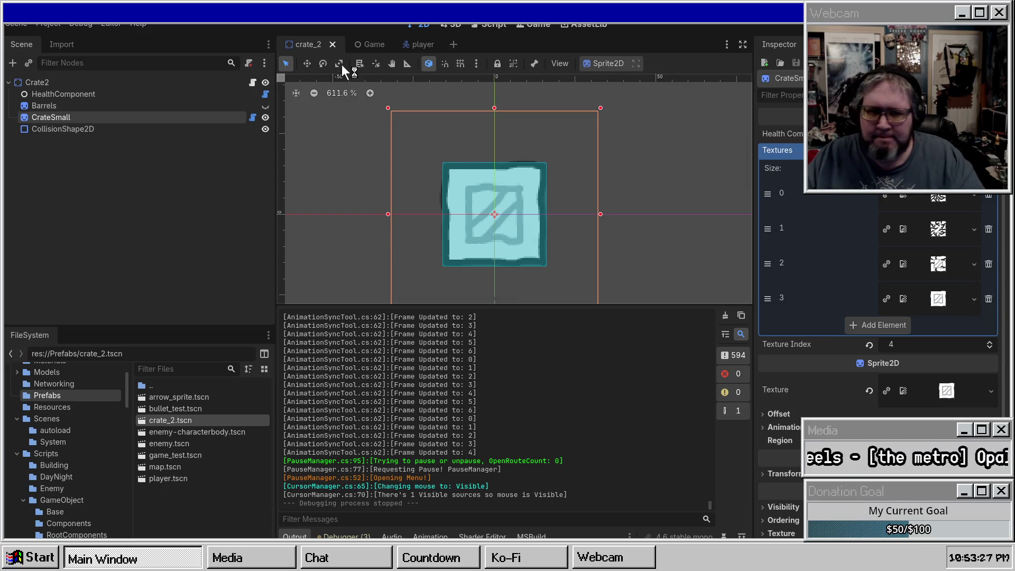
pyautogui.click(365, 45)
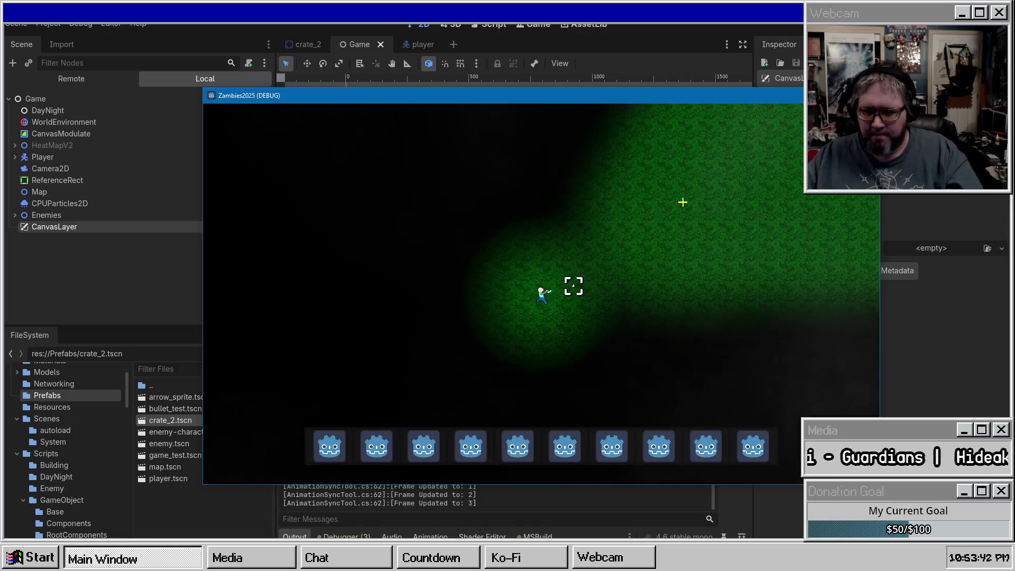
# Resume the game and walk the player across the grass and around the crate row
pyautogui.press('Escape')
pyautogui.press('Escape')
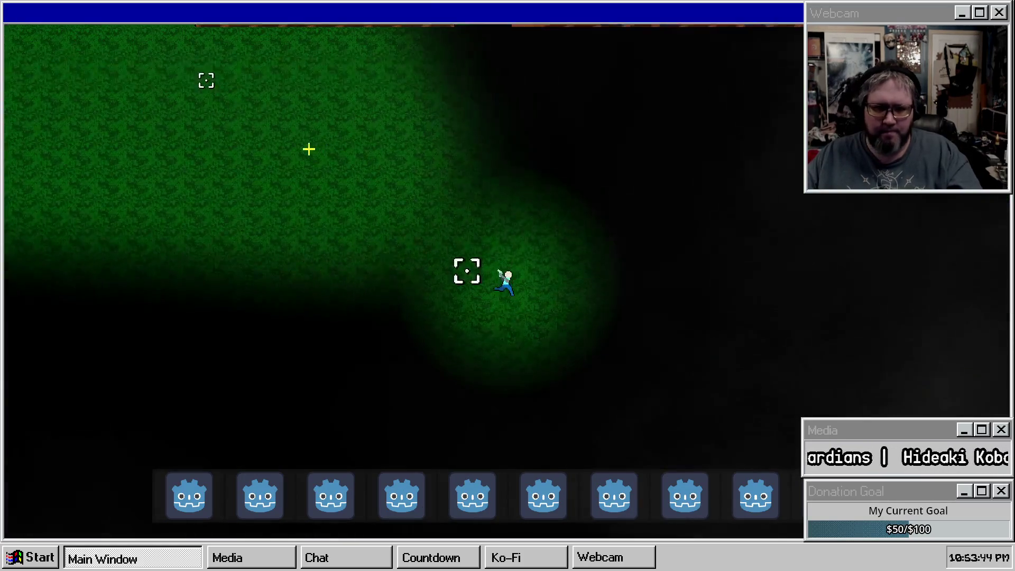
pyautogui.press('a')
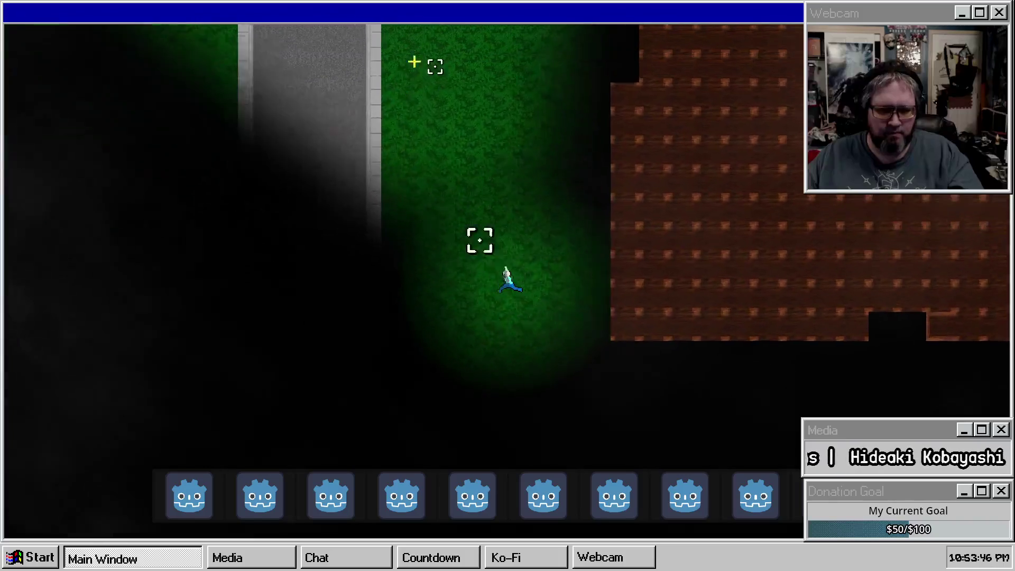
pyautogui.press('w')
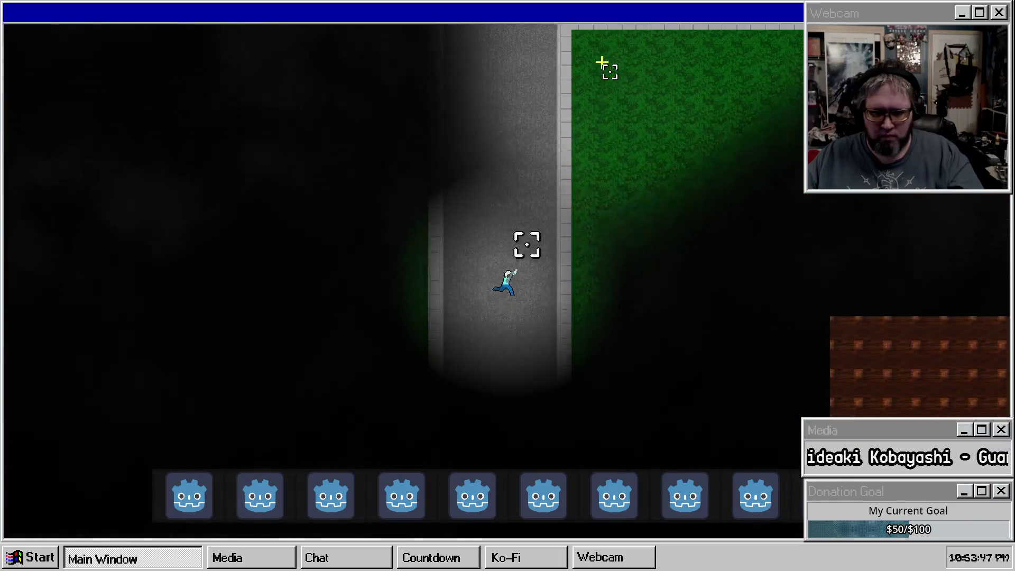
pyautogui.press('s')
pyautogui.press('d')
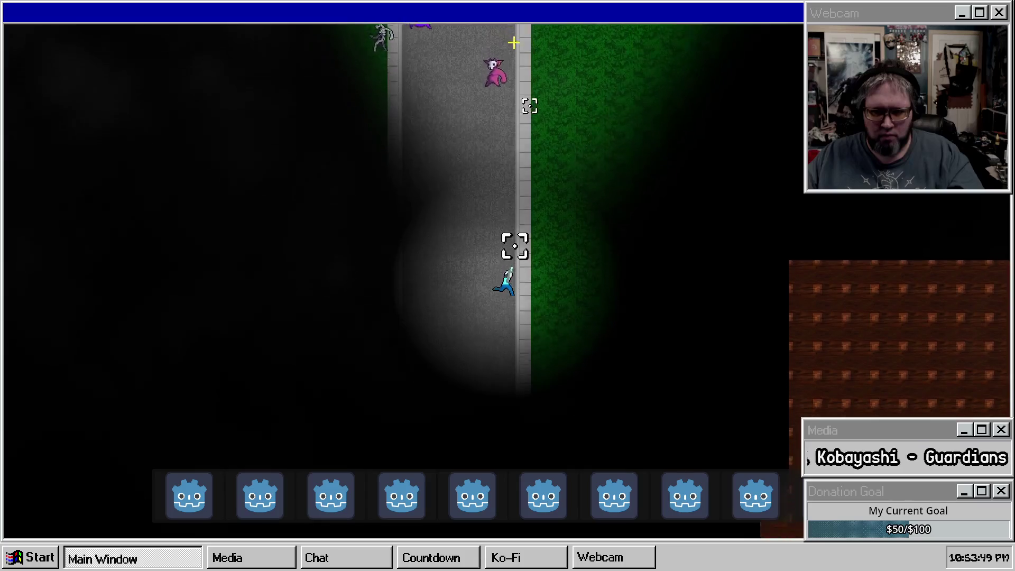
pyautogui.press('a')
pyautogui.press('s')
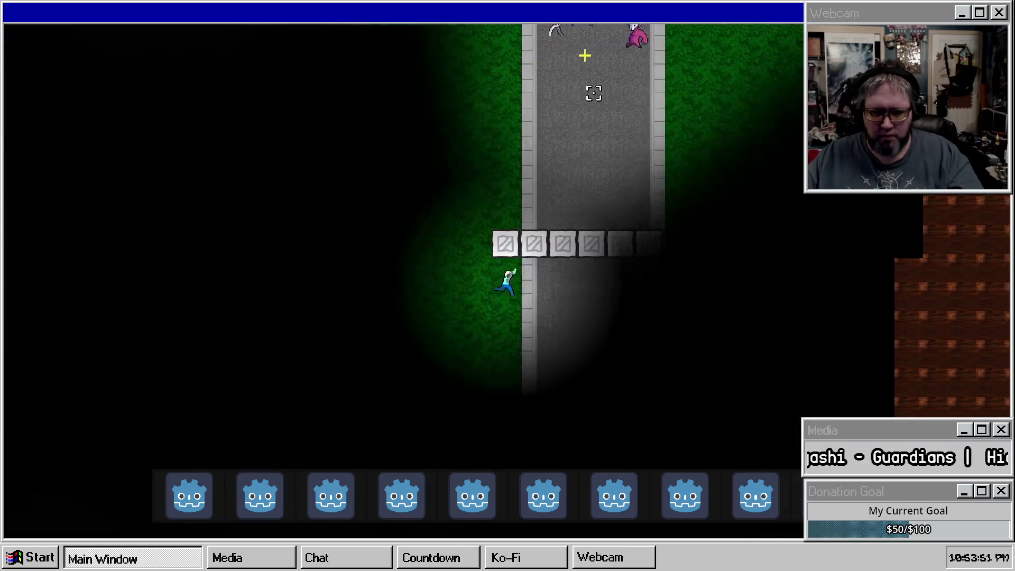
pyautogui.press('s')
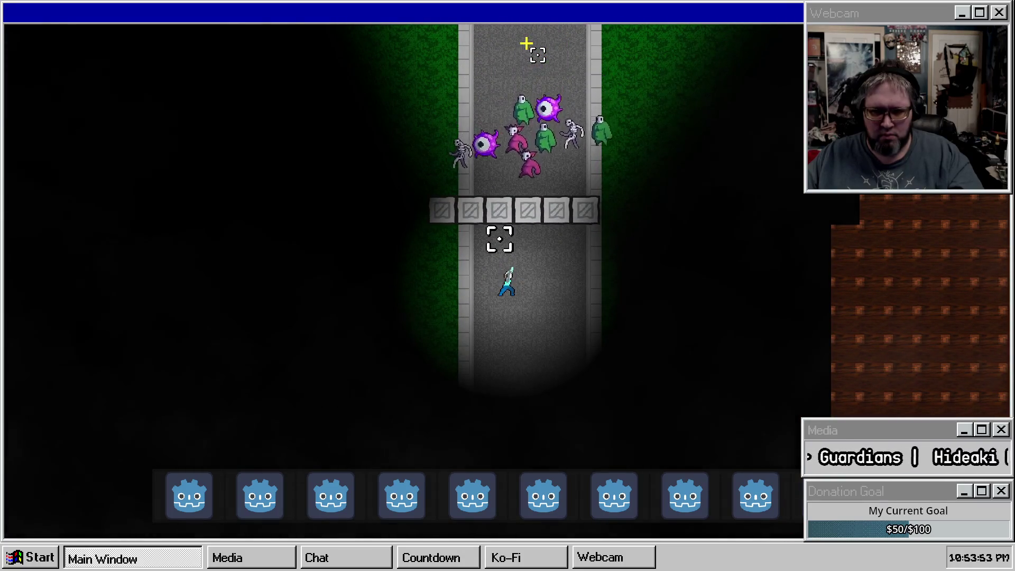
pyautogui.press('s')
pyautogui.press('a')
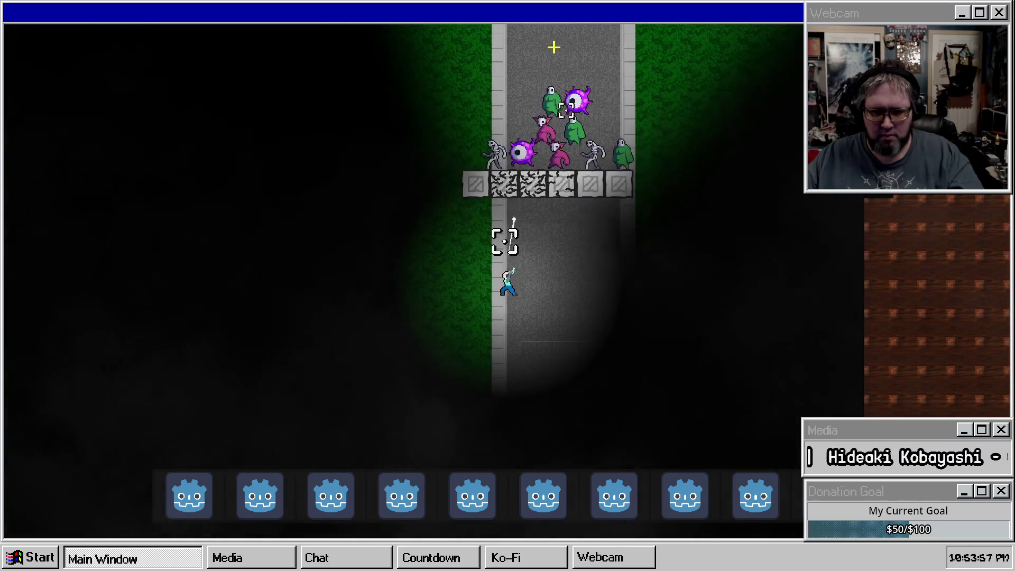
pyautogui.press('s')
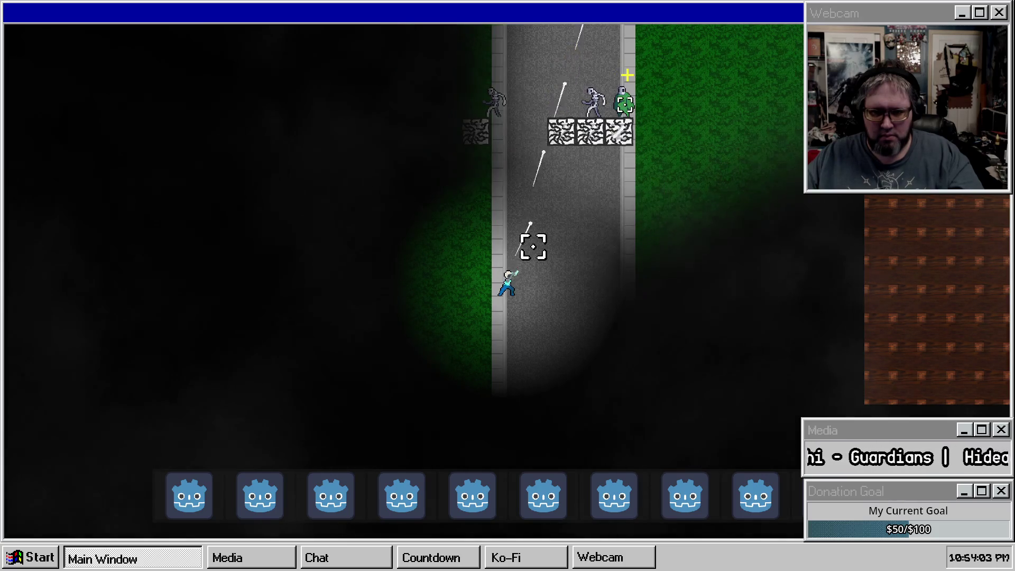
pyautogui.press('s')
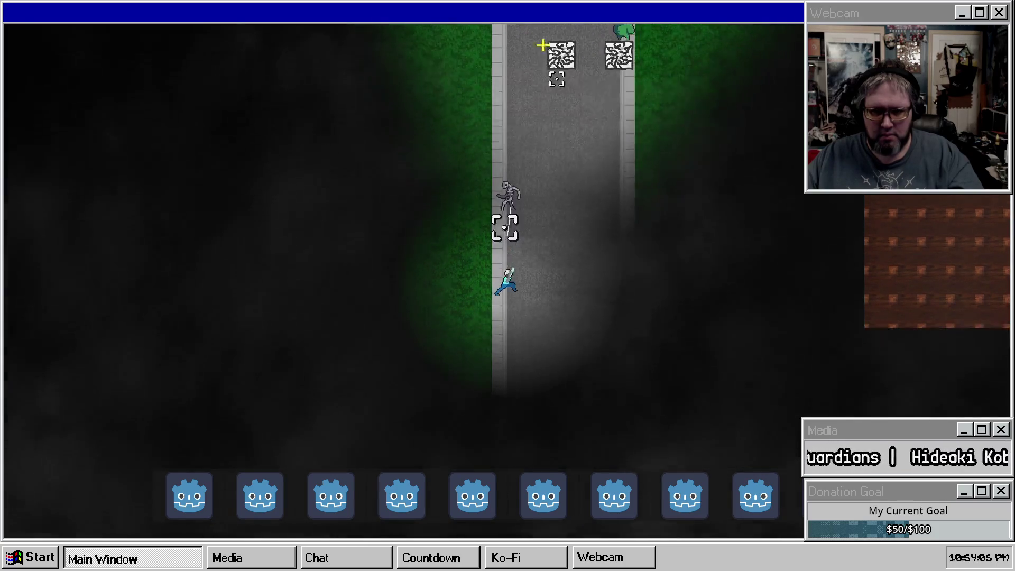
pyautogui.press('a')
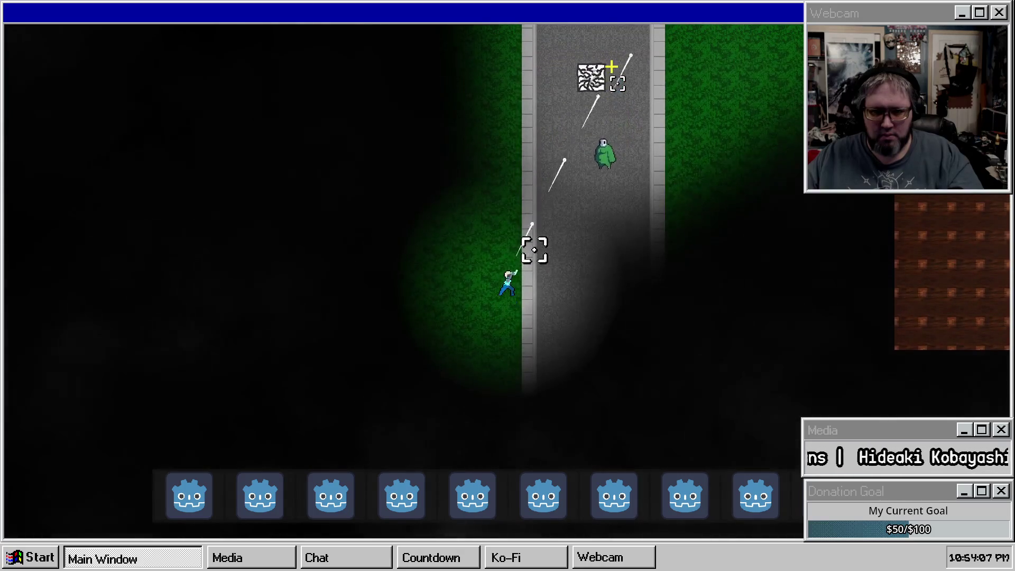
pyautogui.press('d')
pyautogui.press('w')
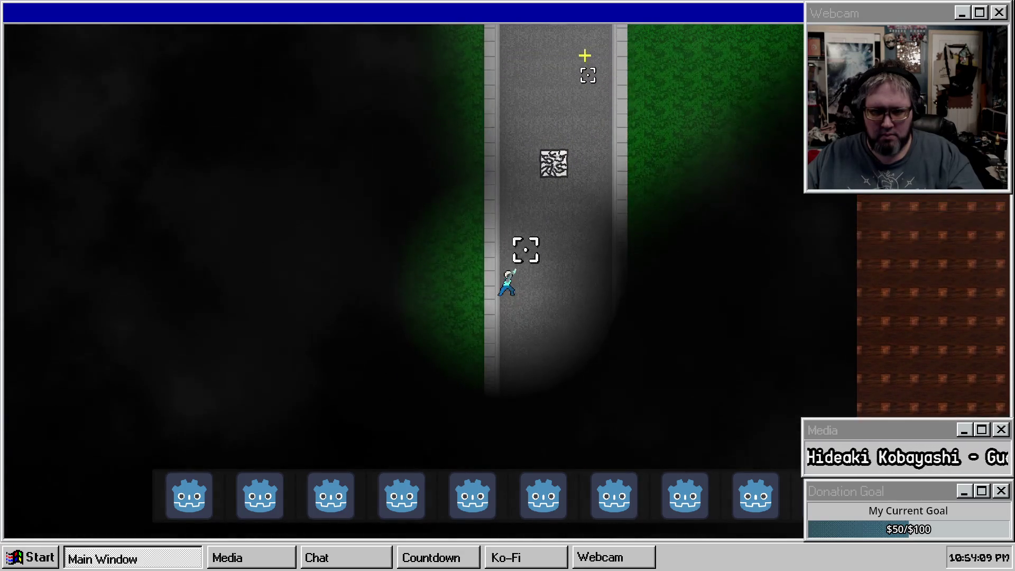
# Briefly pause and resume, walk right and down the grass, and dismiss the screen-capture magnifier
pyautogui.press('Escape')
pyautogui.press('Escape')
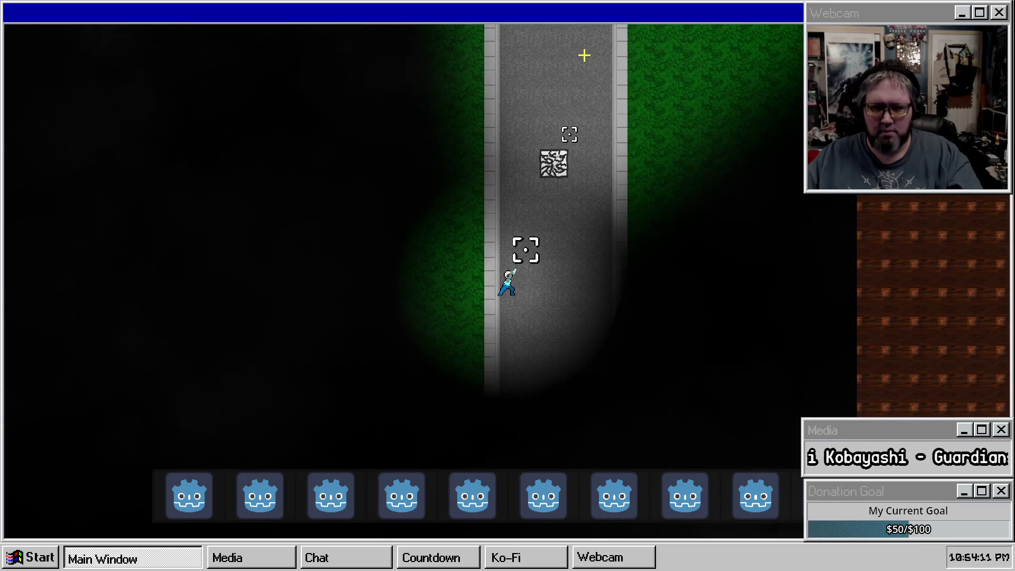
pyautogui.press('w')
pyautogui.press('w')
pyautogui.press('d')
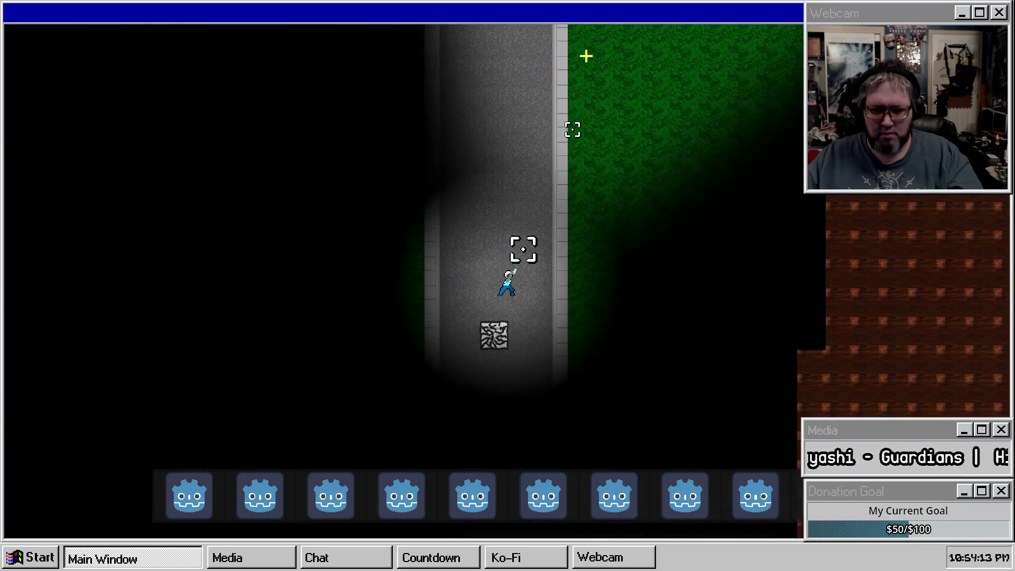
pyautogui.press('d')
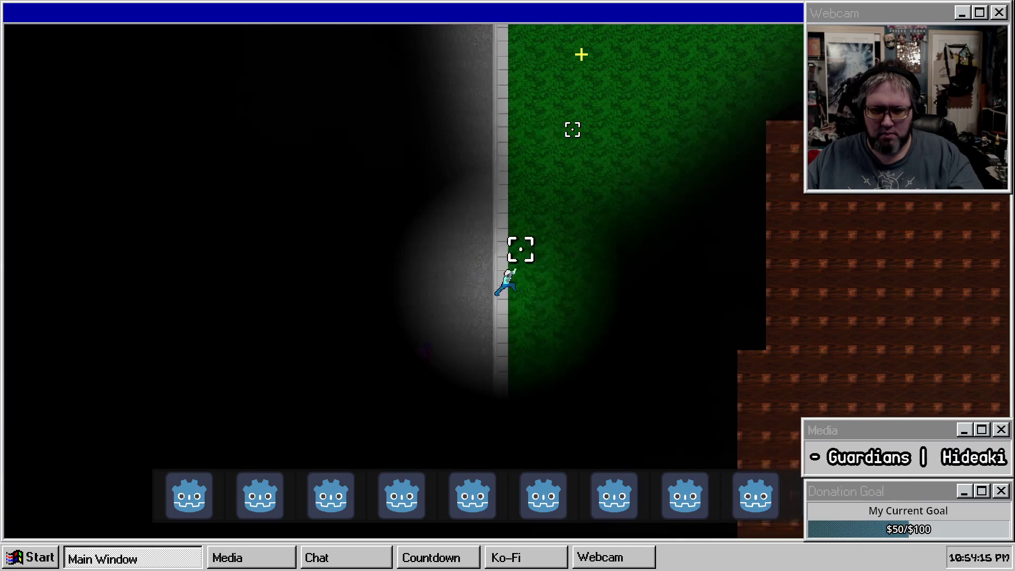
pyautogui.press('s')
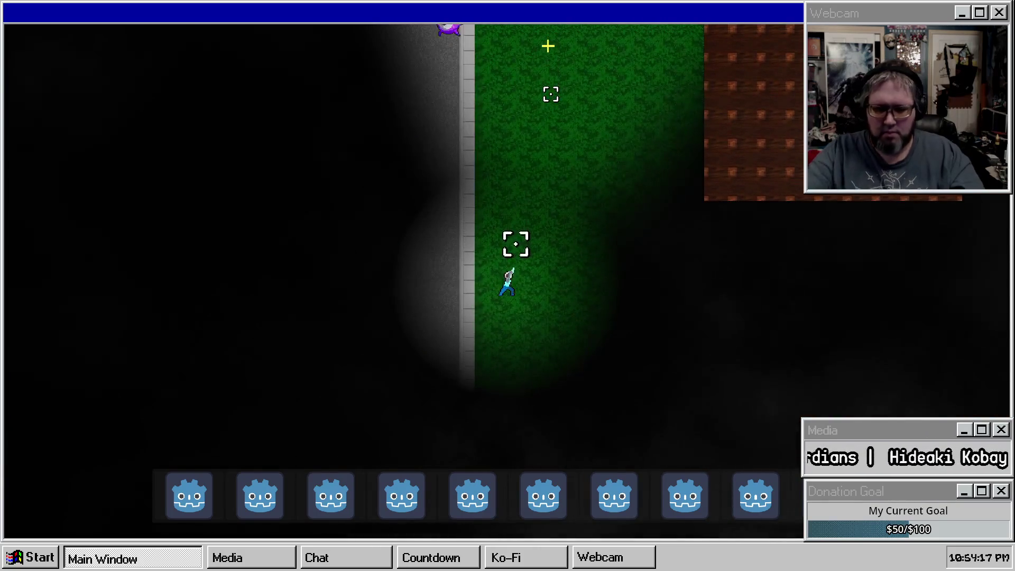
pyautogui.press('ctrl+Print')
pyautogui.click(544, 87)
# Walk the player past the wall and along the road to the lower curb
pyautogui.press('a')
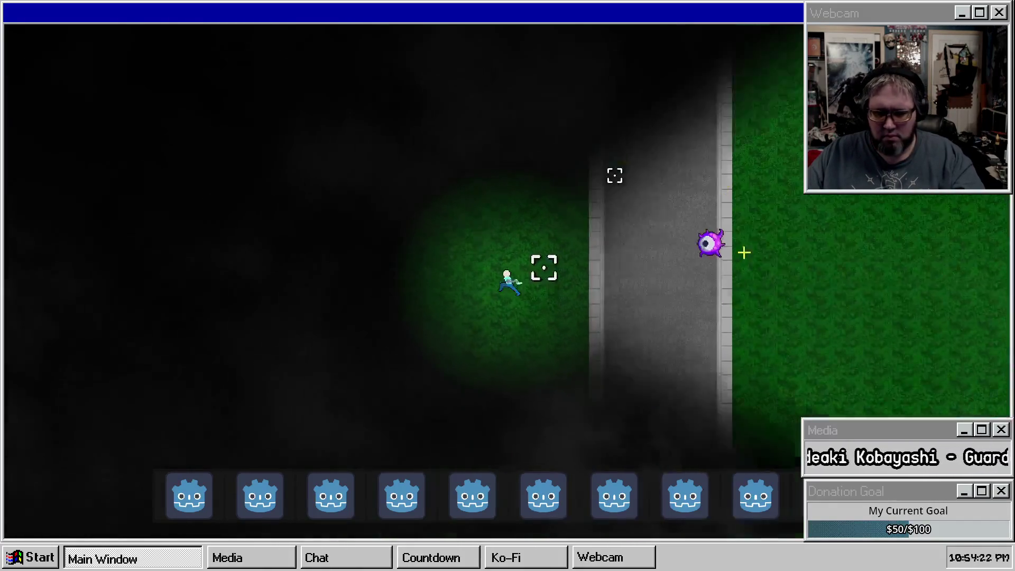
pyautogui.press('d')
pyautogui.press('w')
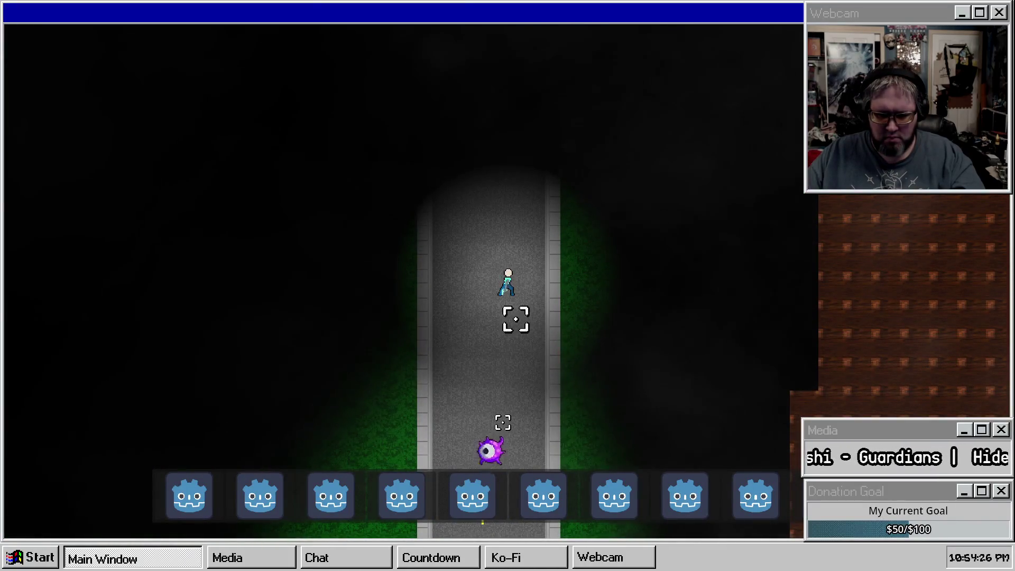
pyautogui.press('d')
pyautogui.press('w')
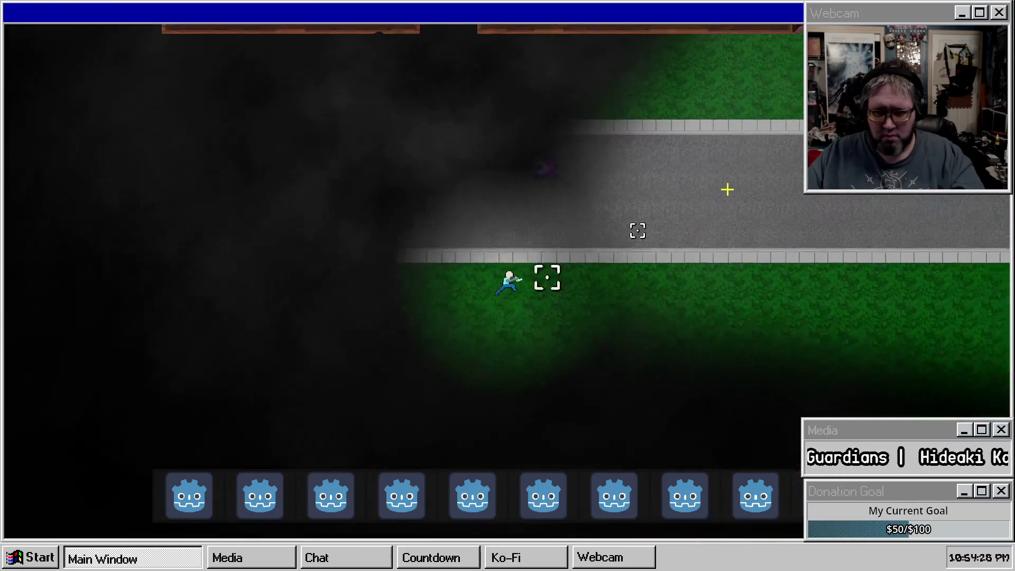
pyautogui.press('s')
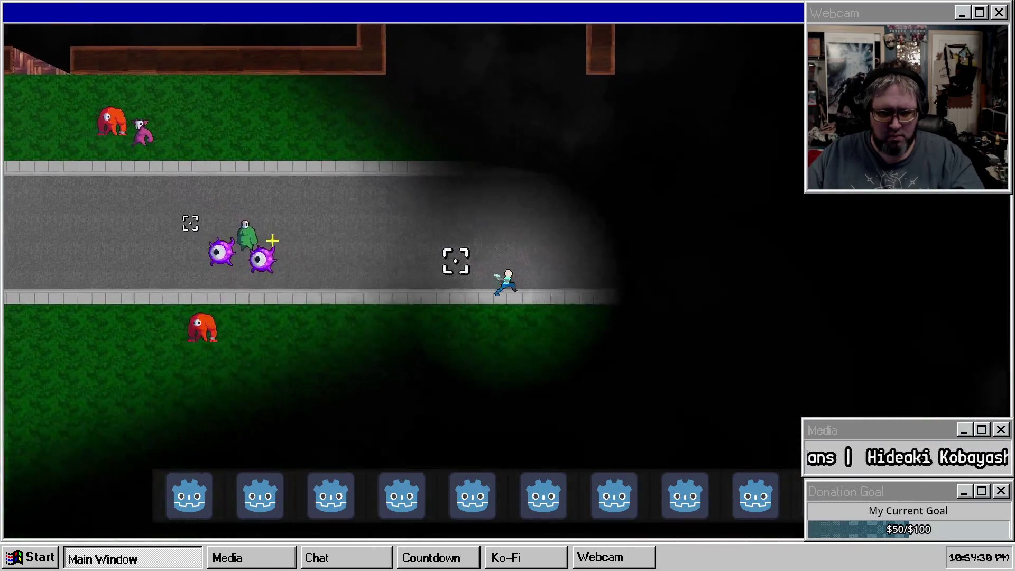
pyautogui.press('w')
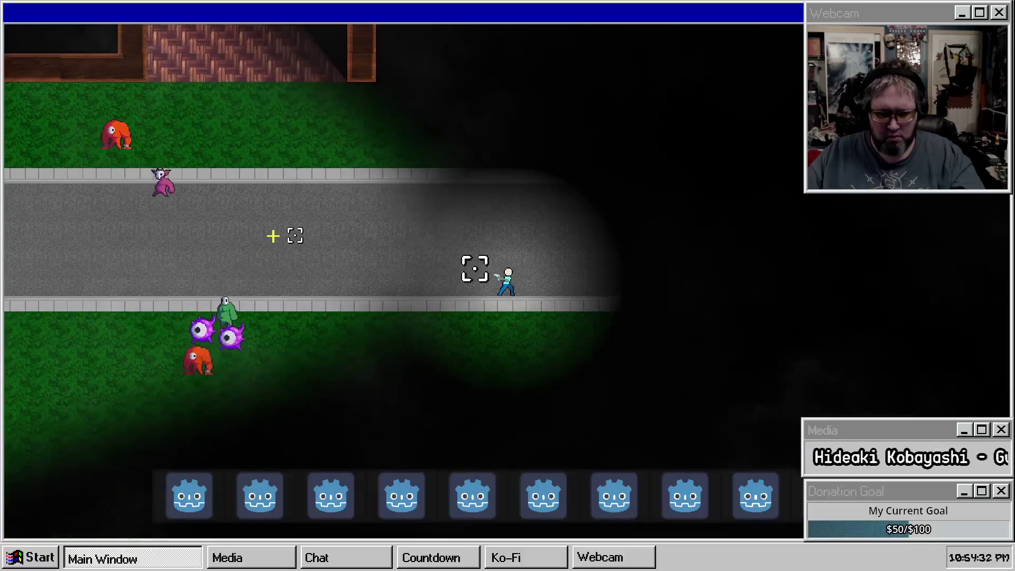
pyautogui.press('s')
# Build a barricade column of five crate blocks while repositioning the player
pyautogui.press('w')
pyautogui.click(275, 223)
pyautogui.press('s')
pyautogui.click(278, 214)
pyautogui.press('s')
pyautogui.click(279, 208)
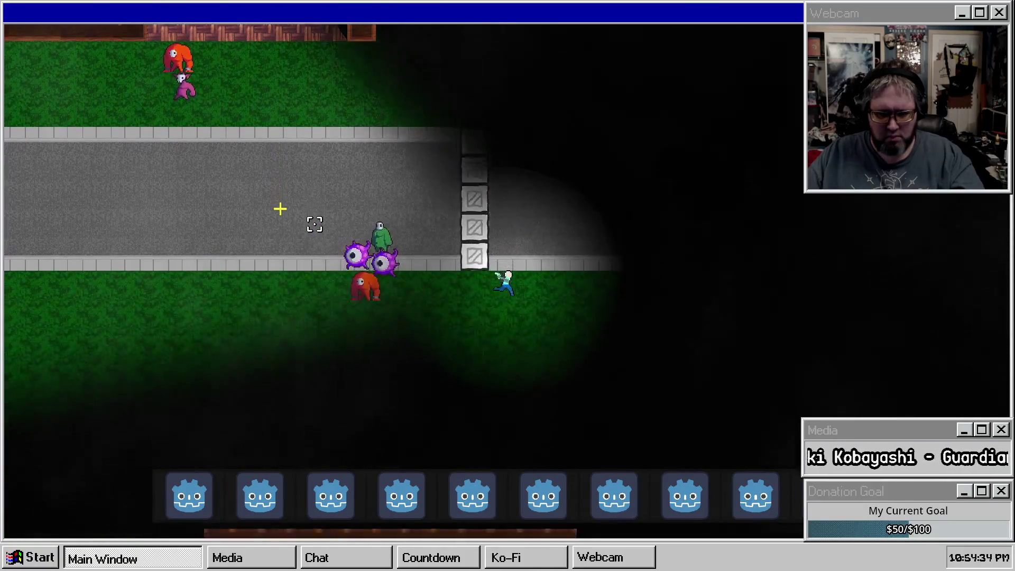
pyautogui.click(281, 205)
pyautogui.press('s')
pyautogui.click(287, 188)
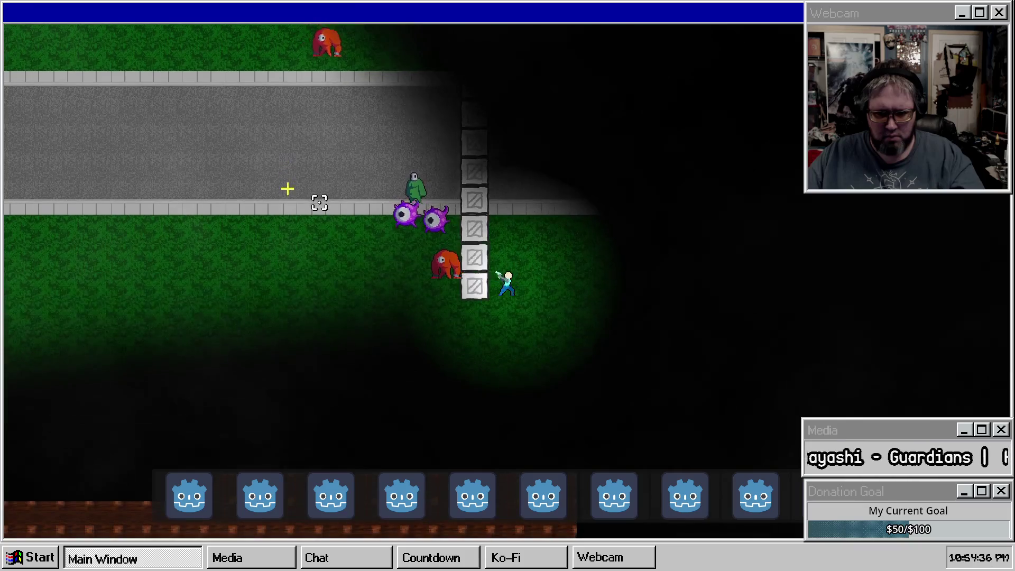
pyautogui.press('d')
pyautogui.press('d')
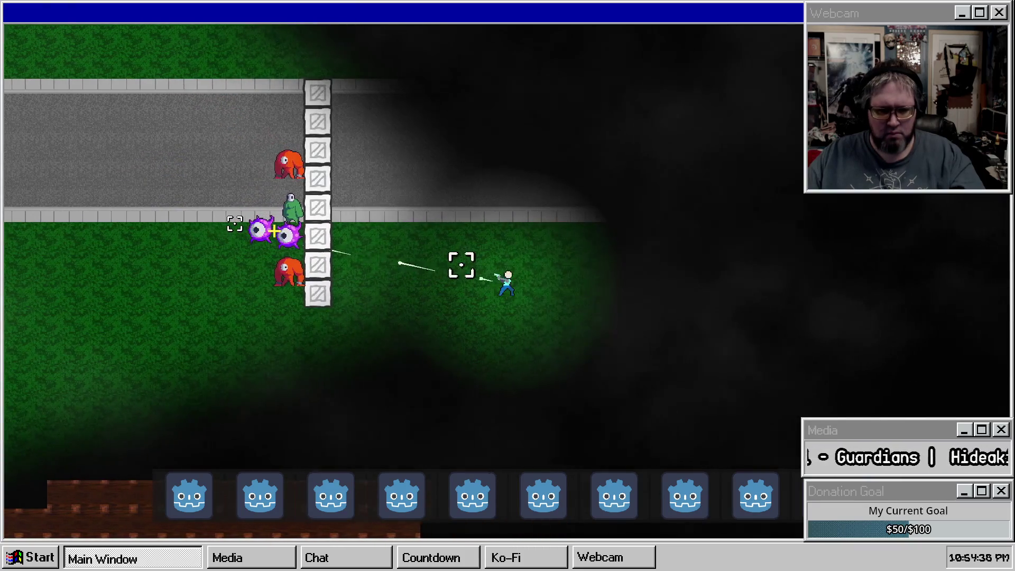
pyautogui.press('w')
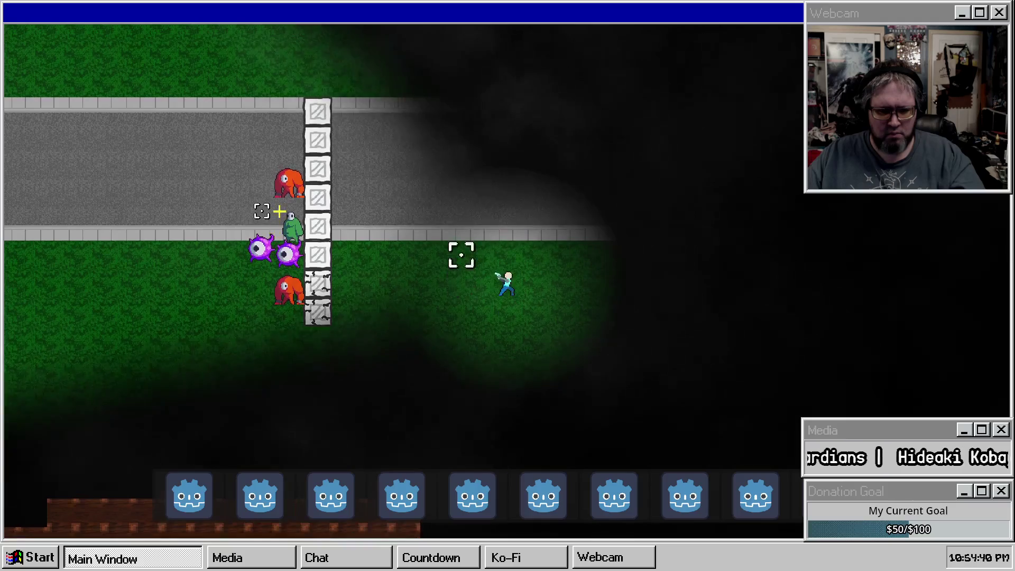
# Shoot the enemies behind the crate wall while moving, then pause and stop with F8
pyautogui.moveTo(278, 211)
pyautogui.mouseDown()
pyautogui.moveTo(286, 193)
pyautogui.moveTo(294, 218)
pyautogui.moveTo(281, 208)
pyautogui.moveTo(288, 186)
pyautogui.moveTo(338, 145)
pyautogui.moveTo(317, 139)
pyautogui.mouseUp()
pyautogui.press('s')
pyautogui.press('d')
pyautogui.press('w')
pyautogui.press('a')
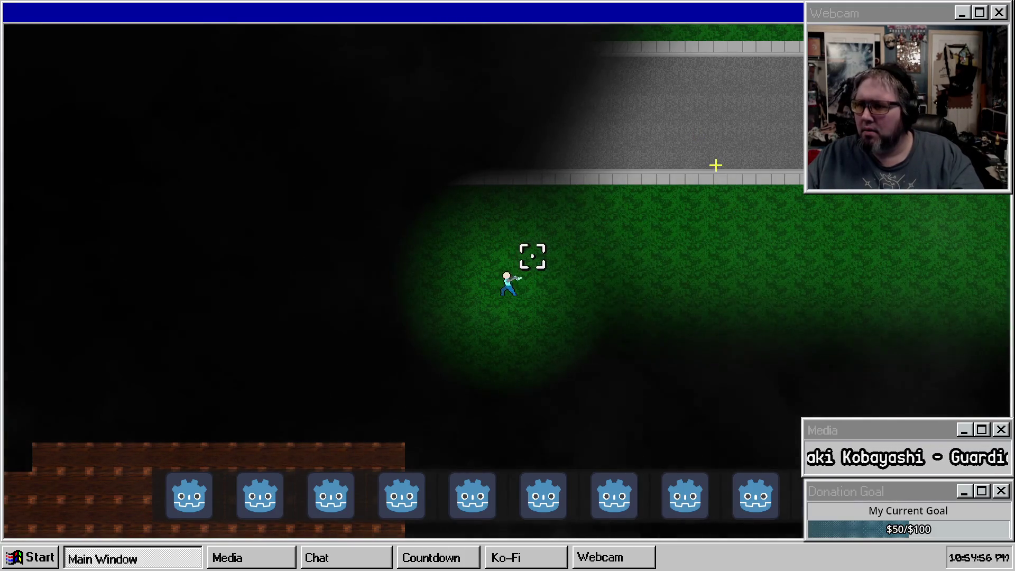
pyautogui.press('Escape')
pyautogui.press('F8')
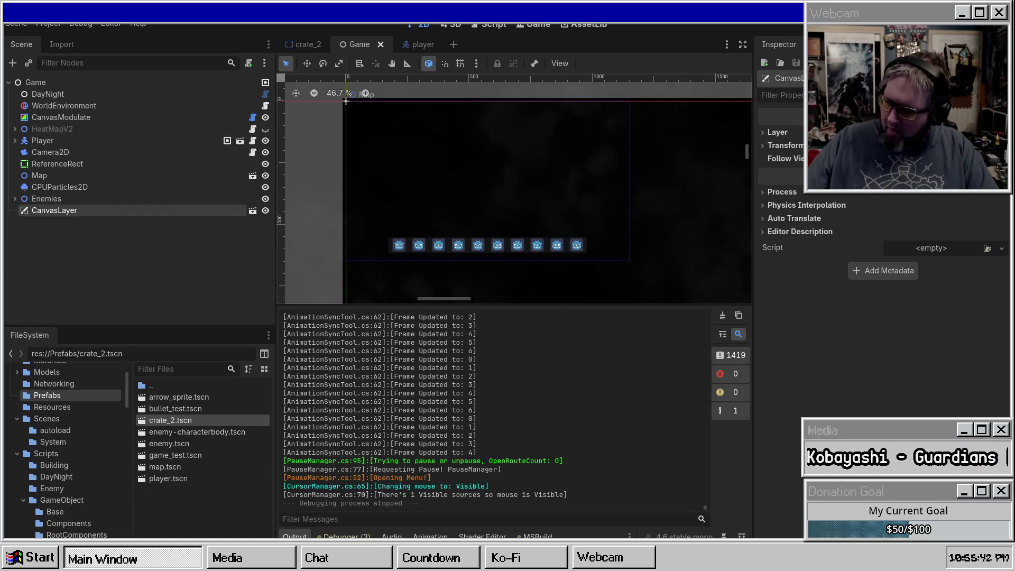
# Switch to the crate_2 tab and inspect its HealthComponent node's properties
pyautogui.click(297, 42)
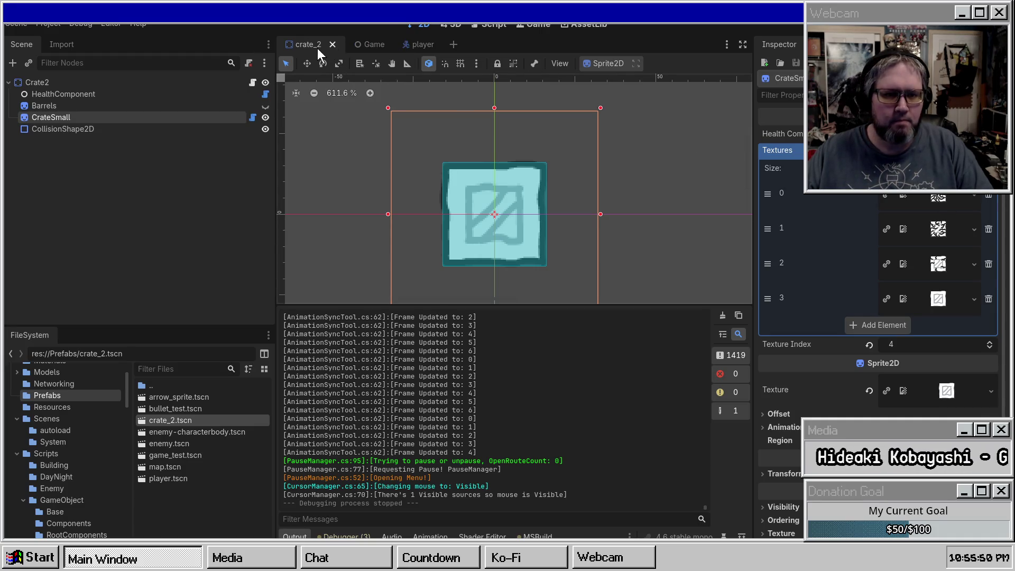
pyautogui.click(103, 94)
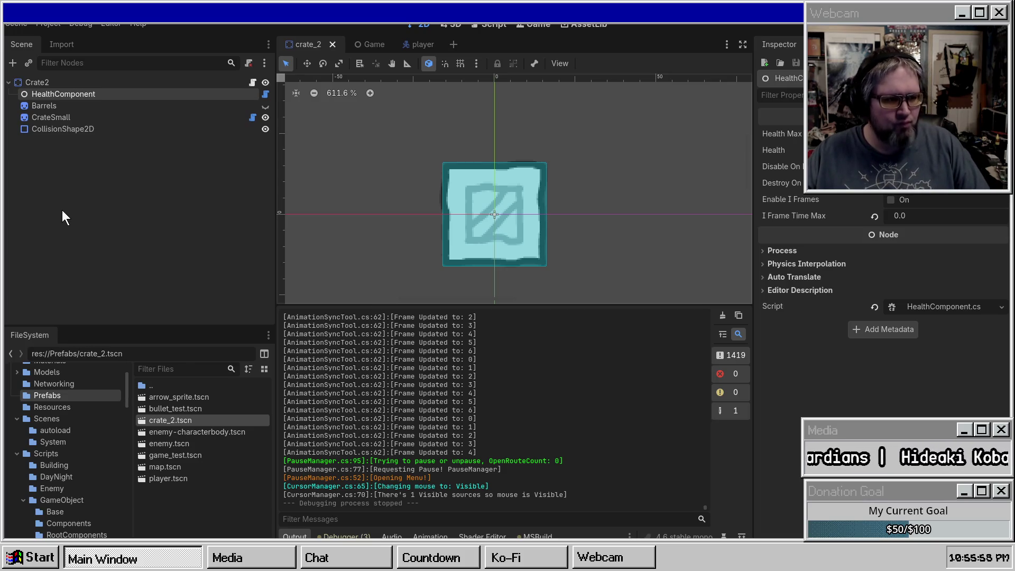
# Turn off visibility for Barrels and CrateSmall, save crate_2 with Ctrl+S, and switch to Game
pyautogui.click(68, 106)
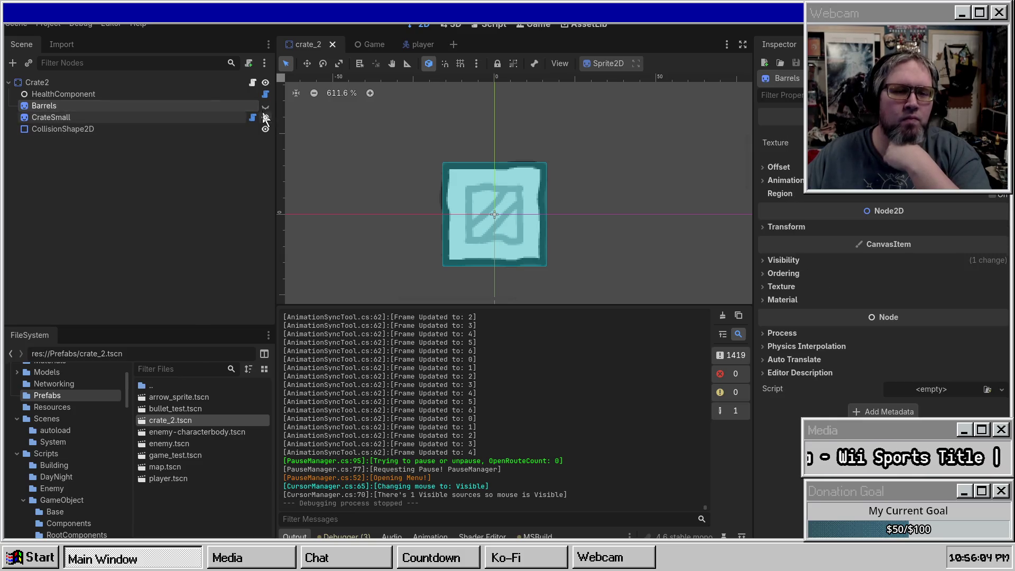
pyautogui.click(265, 106)
pyautogui.click(265, 117)
pyautogui.click(266, 105)
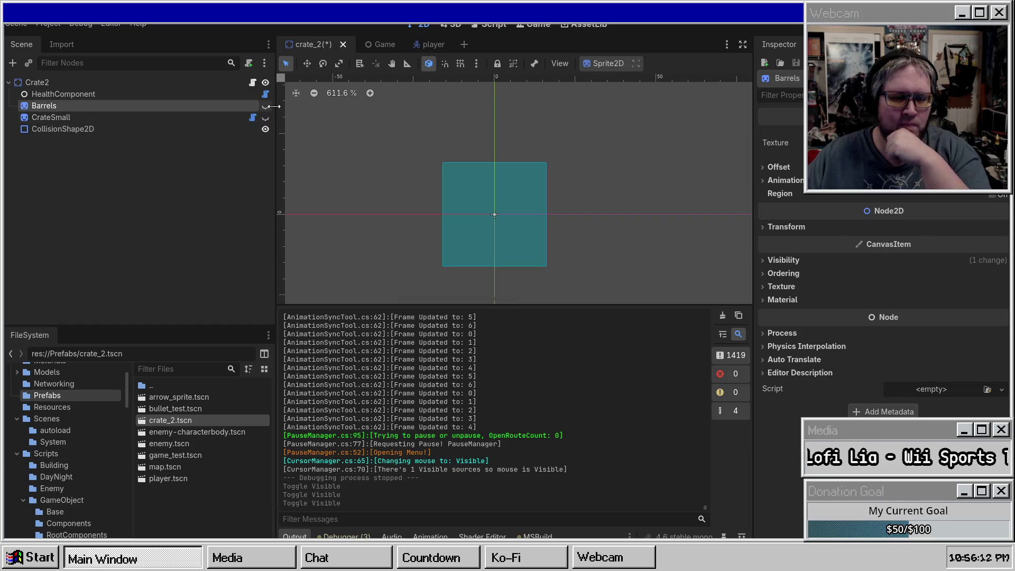
pyautogui.hotkey('ctrl', 's')
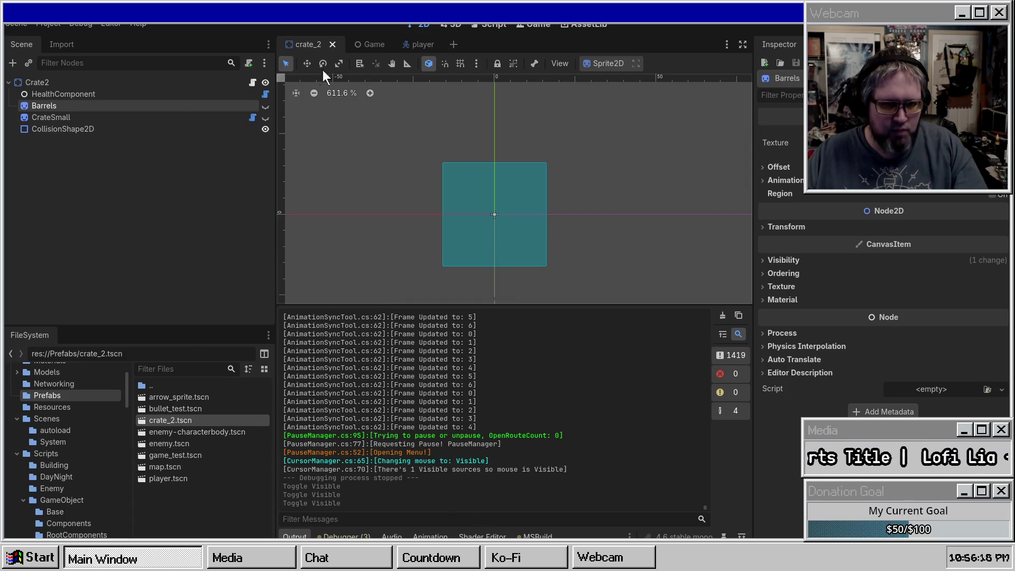
pyautogui.click(370, 48)
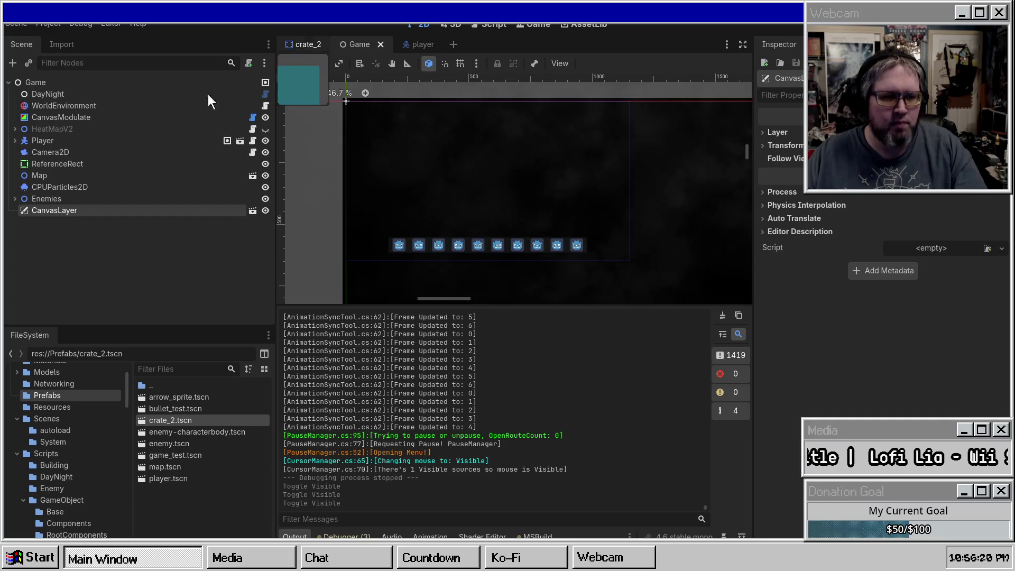
# Enlarge the 2D view by resizing the Output and Inspector panels, and clear the output log
pyautogui.click(21, 86)
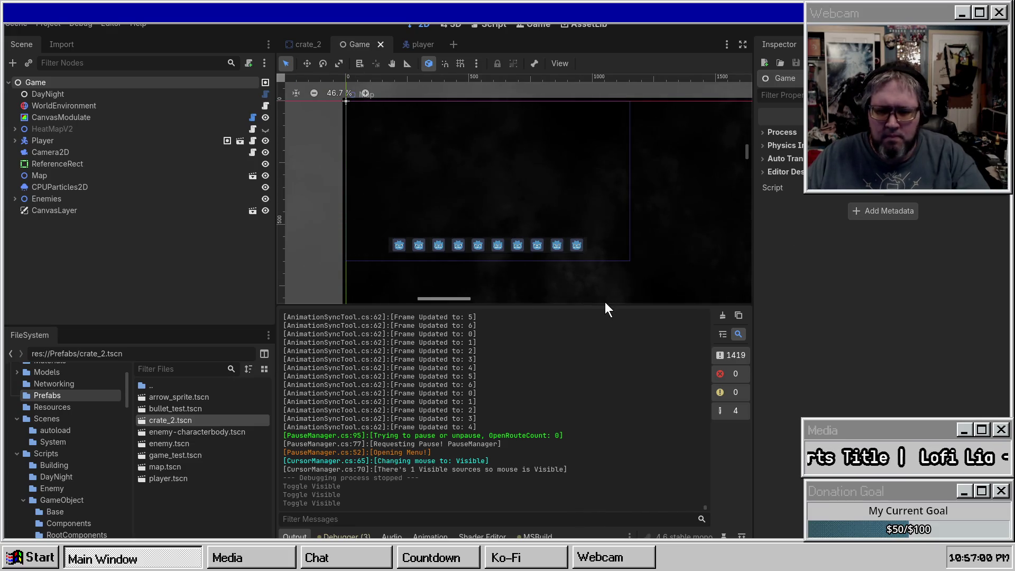
pyautogui.moveTo(608, 305); pyautogui.dragTo(713, 433)
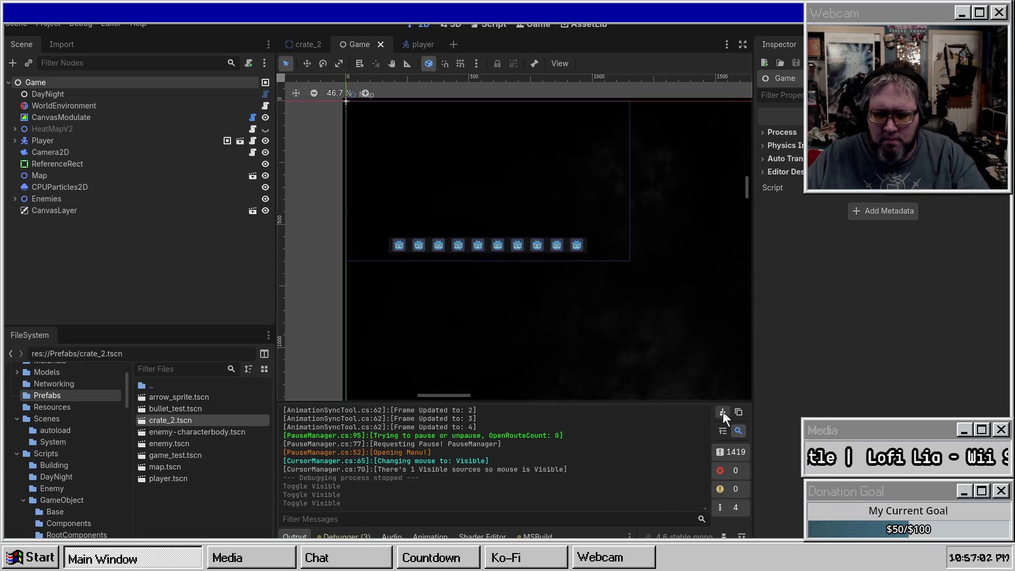
pyautogui.click(723, 411)
pyautogui.moveTo(752, 333); pyautogui.dragTo(821, 328)
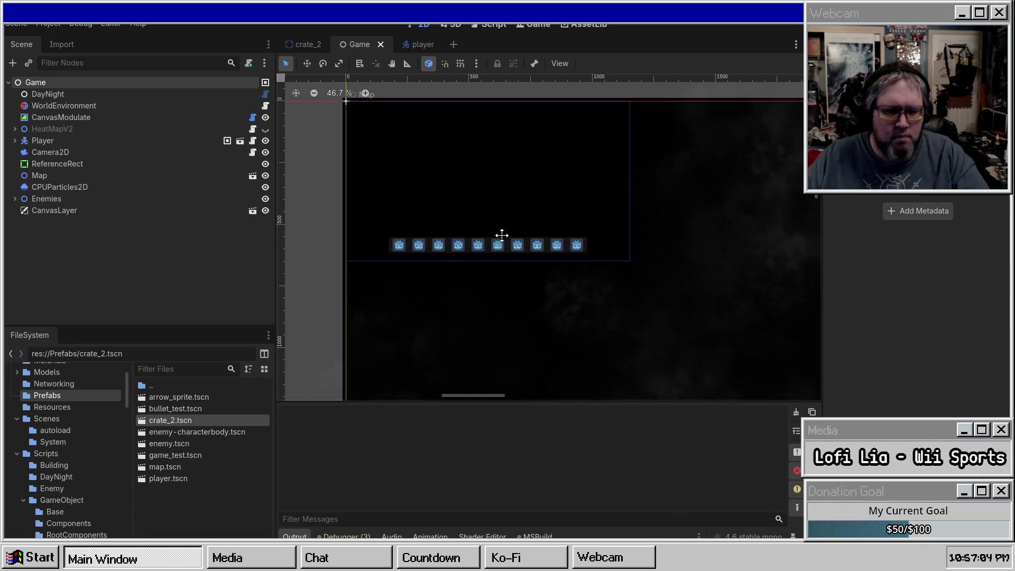
pyautogui.click(67, 210)
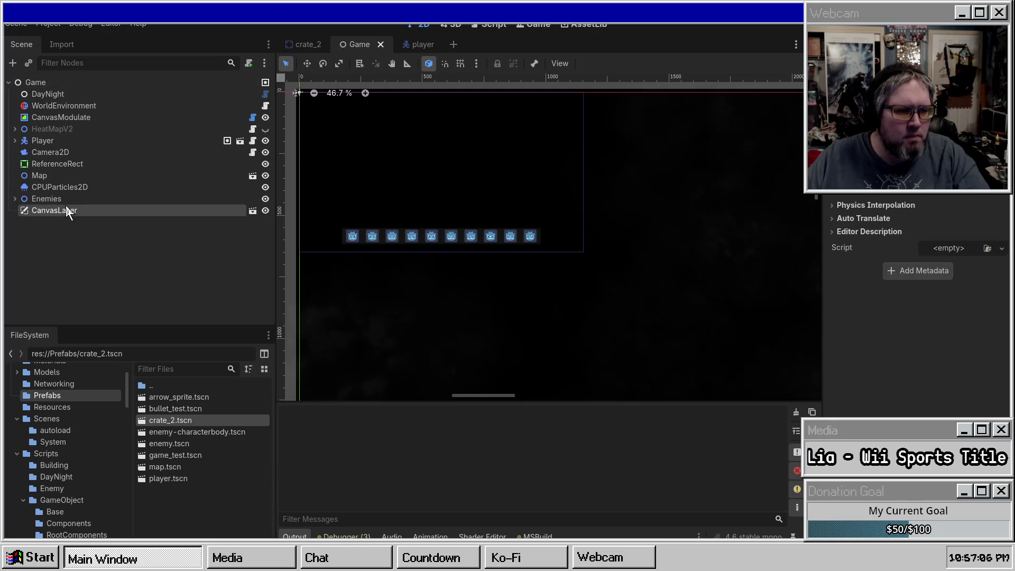
# Close the crate_2 and player scene tabs, reopen crate_2.tscn, then close it again
pyautogui.click(301, 41)
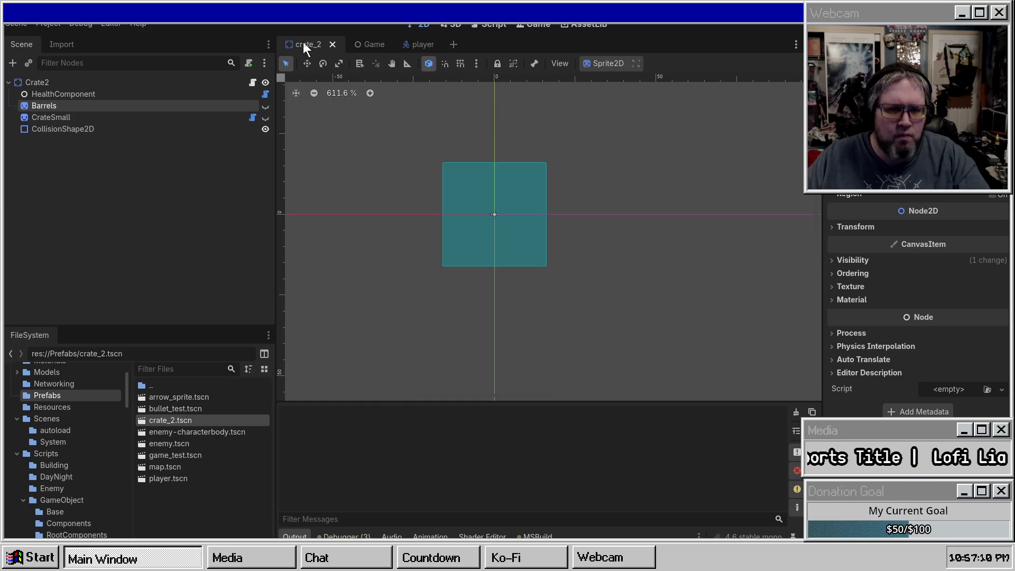
pyautogui.middleClick(303, 43)
pyautogui.click(353, 41)
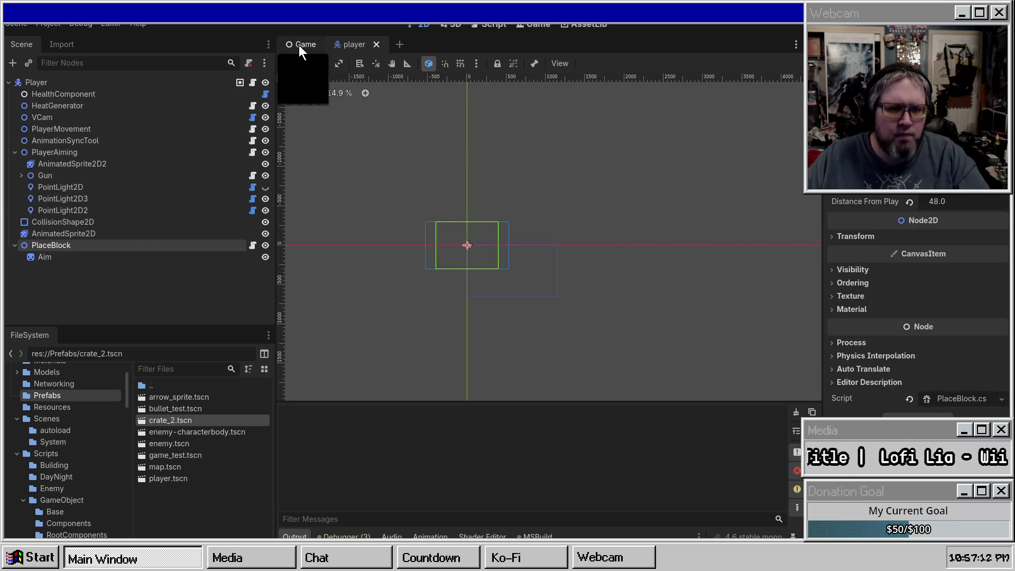
pyautogui.click(298, 45)
pyautogui.middleClick(350, 50)
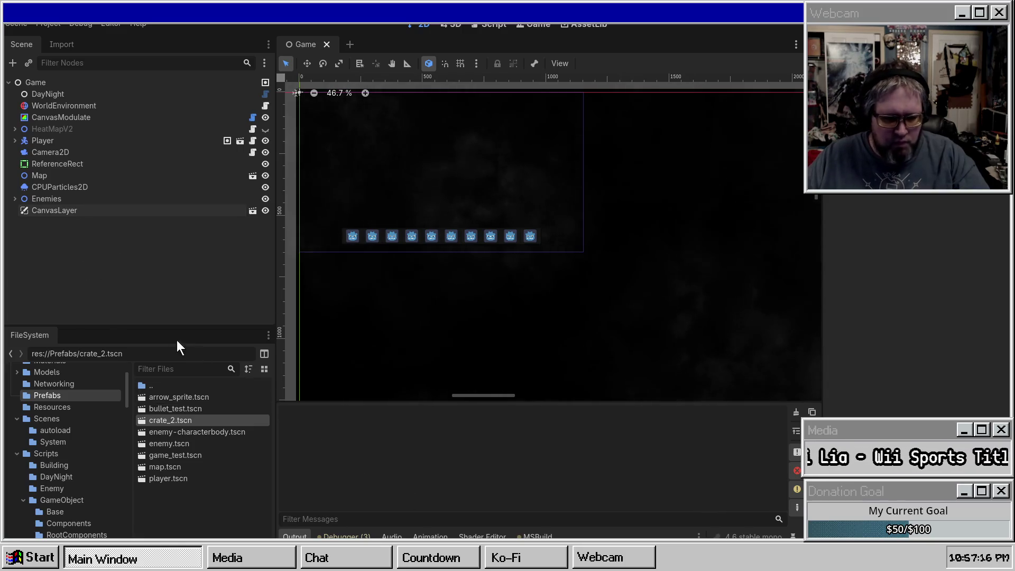
pyautogui.doubleClick(174, 420)
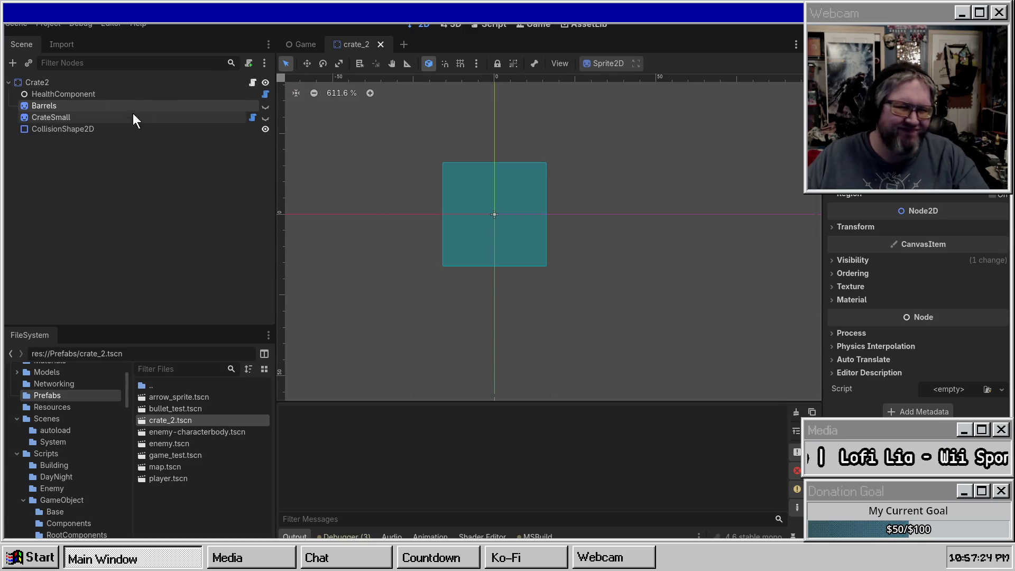
pyautogui.click(380, 44)
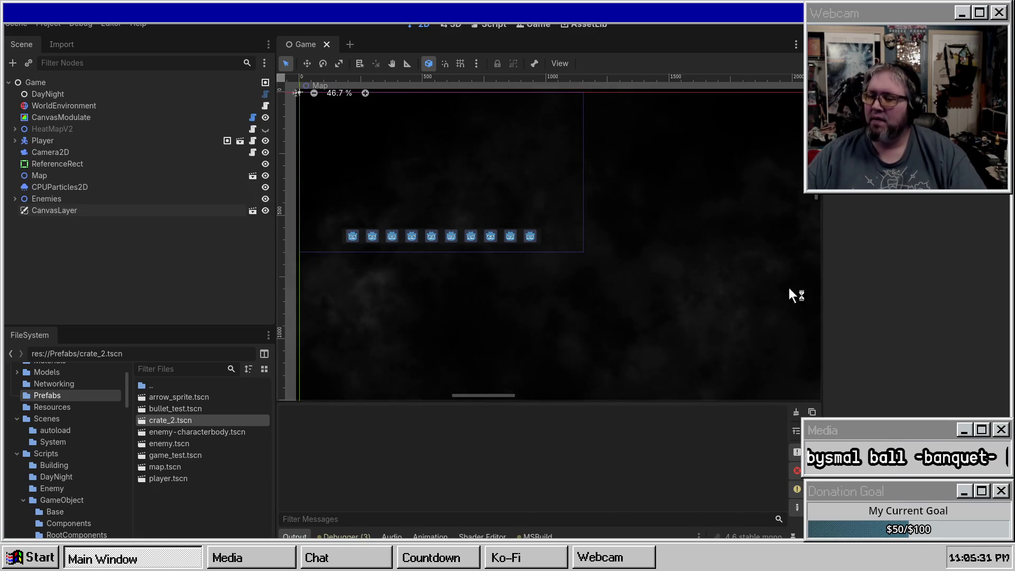
# Pan and zoom the 2D viewport out to about 26.3% to show room outlines above the ten crates
pyautogui.hscroll(5, 535, 242)
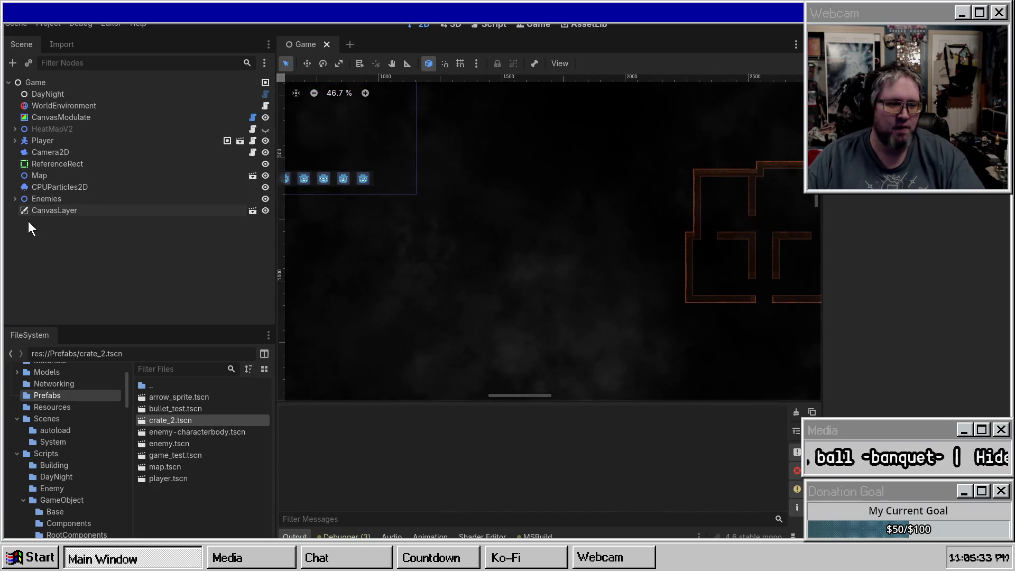
pyautogui.hscroll(-4, 579, 291)
pyautogui.hscroll(5, 578, 291)
pyautogui.scroll(-3, 671, 272)
pyautogui.scroll(-3, 578, 220)
pyautogui.hscroll(-5, 577, 254)
pyautogui.scroll(-2, 448, 225)
pyautogui.scroll(1, 576, 201)
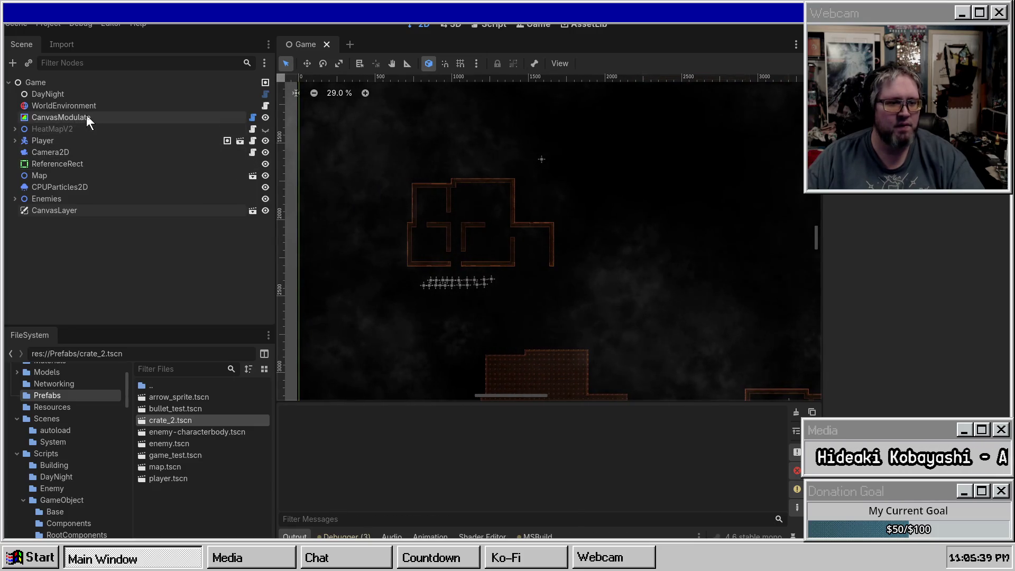
pyautogui.scroll(-2, 566, 258)
pyautogui.scroll(1, 576, 250)
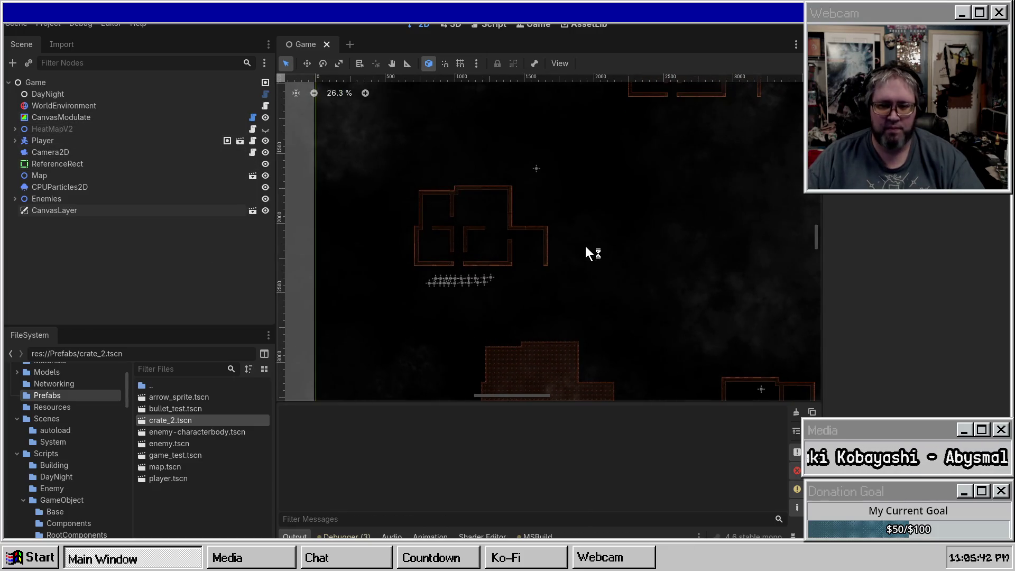
pyautogui.hscroll(2, 561, 235)
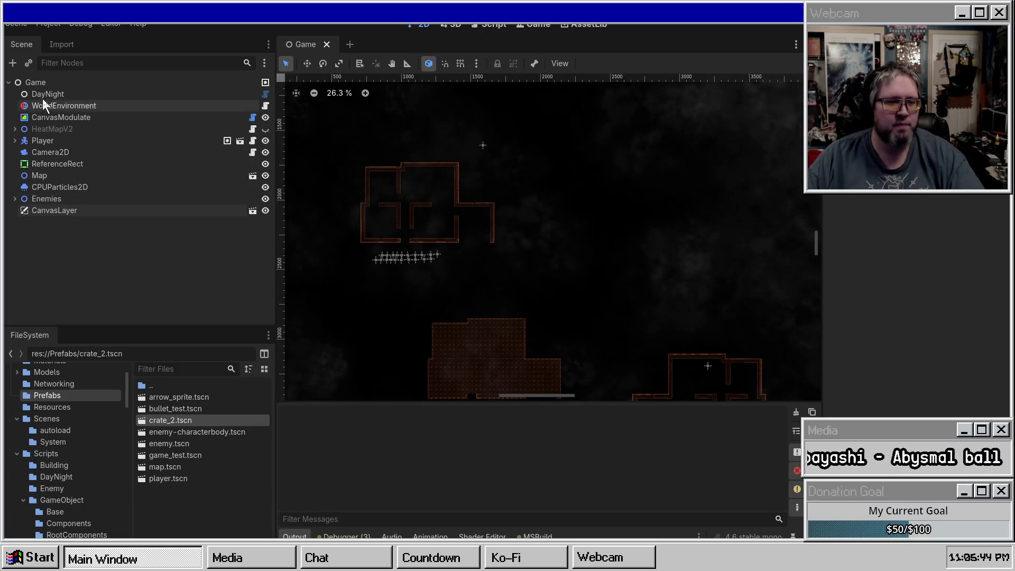
pyautogui.rightClick(61, 82)
pyautogui.click(83, 74)
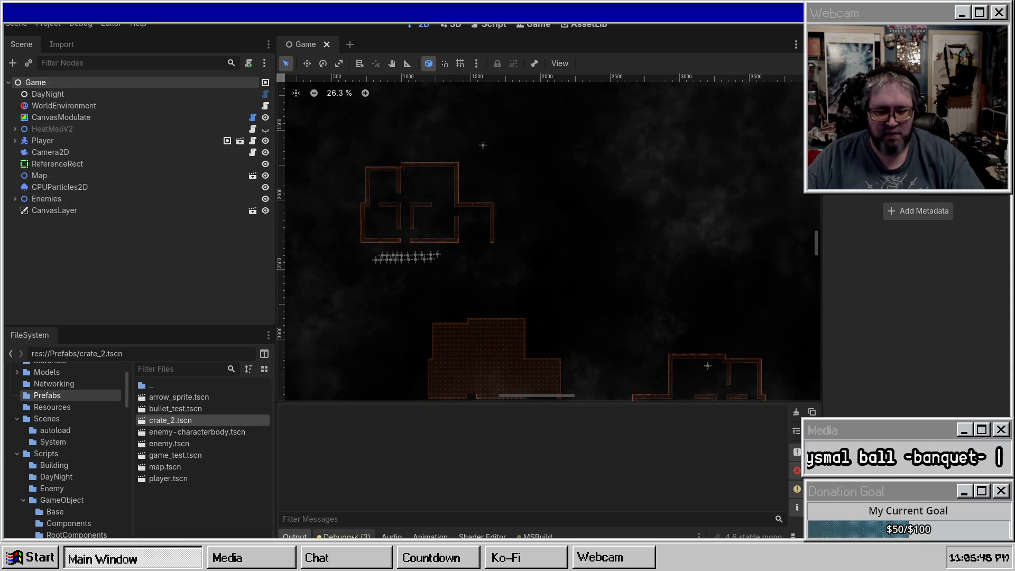
pyautogui.click(346, 536)
pyautogui.click(611, 305)
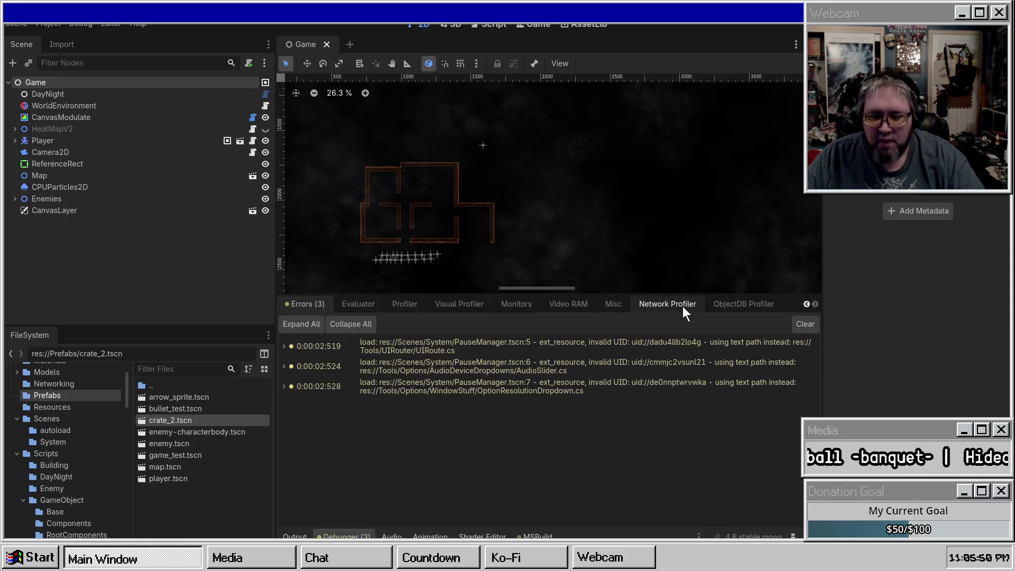
pyautogui.click(654, 308)
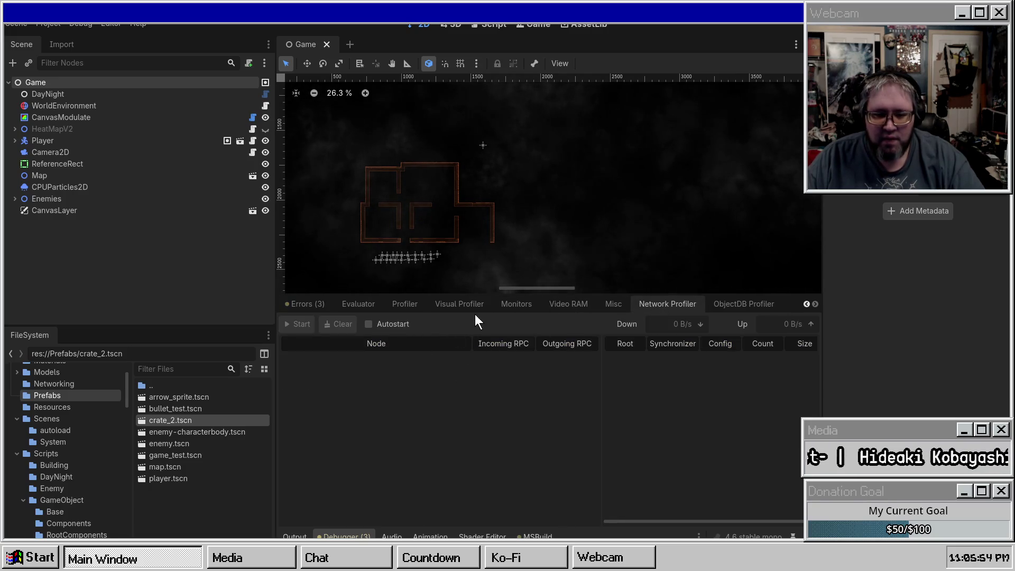
pyautogui.click(413, 308)
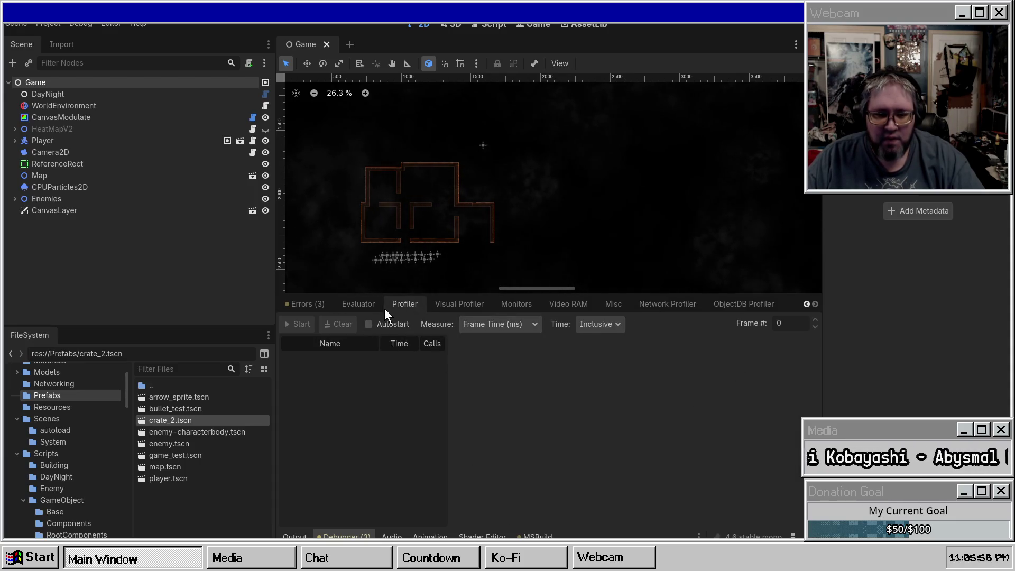
pyautogui.click(108, 24)
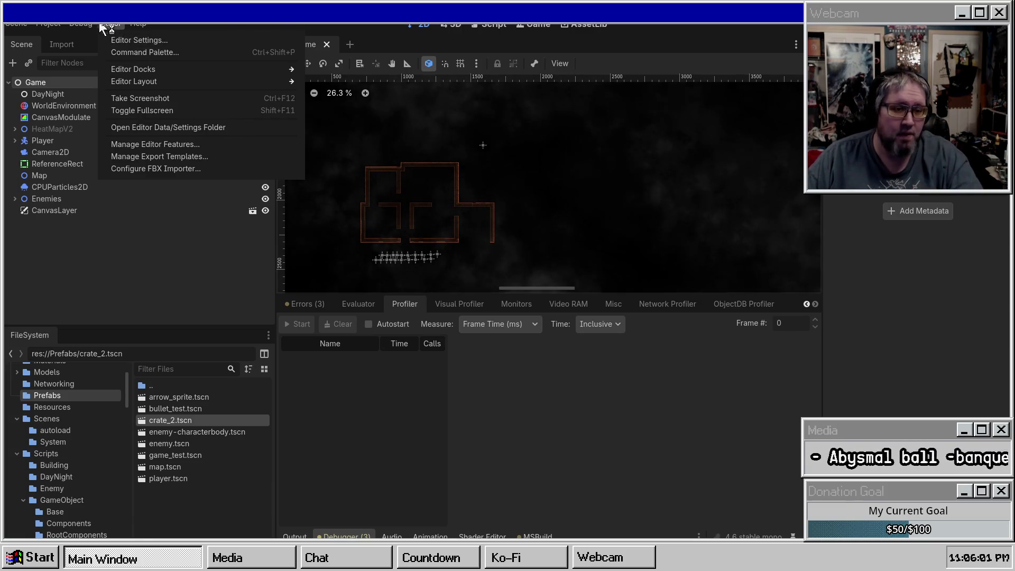
pyautogui.moveTo(89, 27)
pyautogui.moveTo(43, 25)
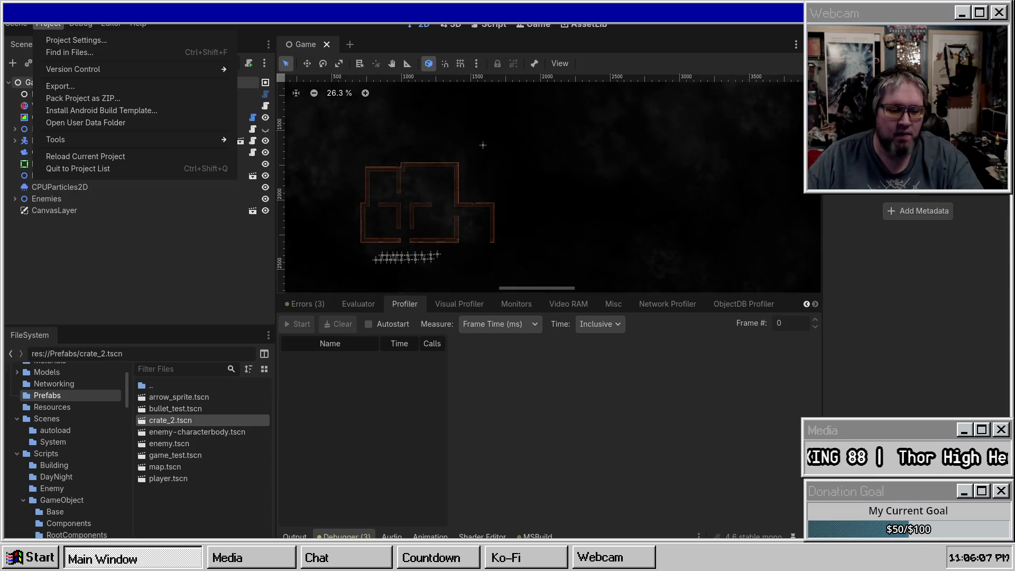
pyautogui.moveTo(169, 555)
pyautogui.press('Escape')
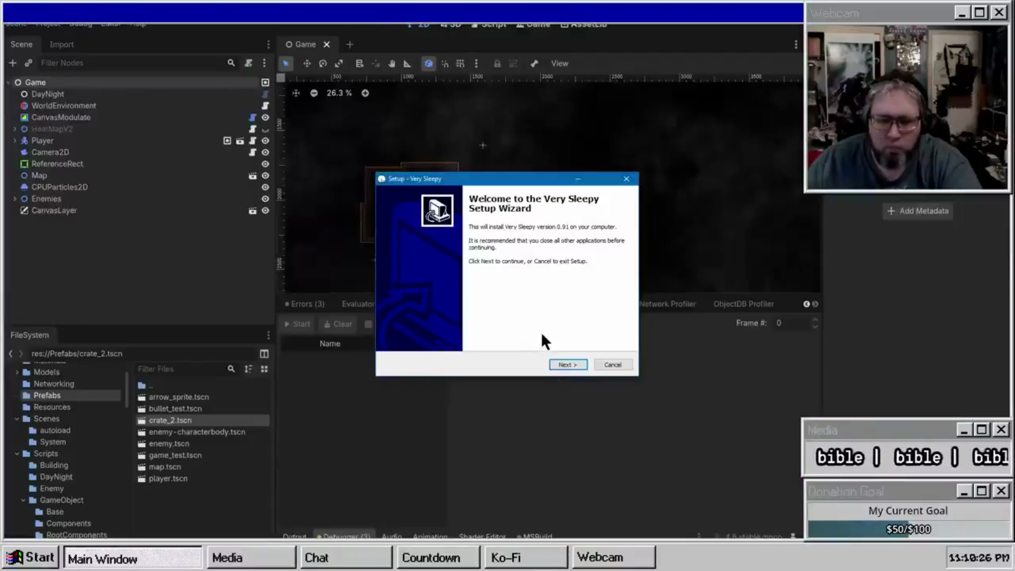
# Accept the license and install Very Sleepy to C:\Program Files\Very Sleepy with default Start Menu folder
pyautogui.click(567, 365)
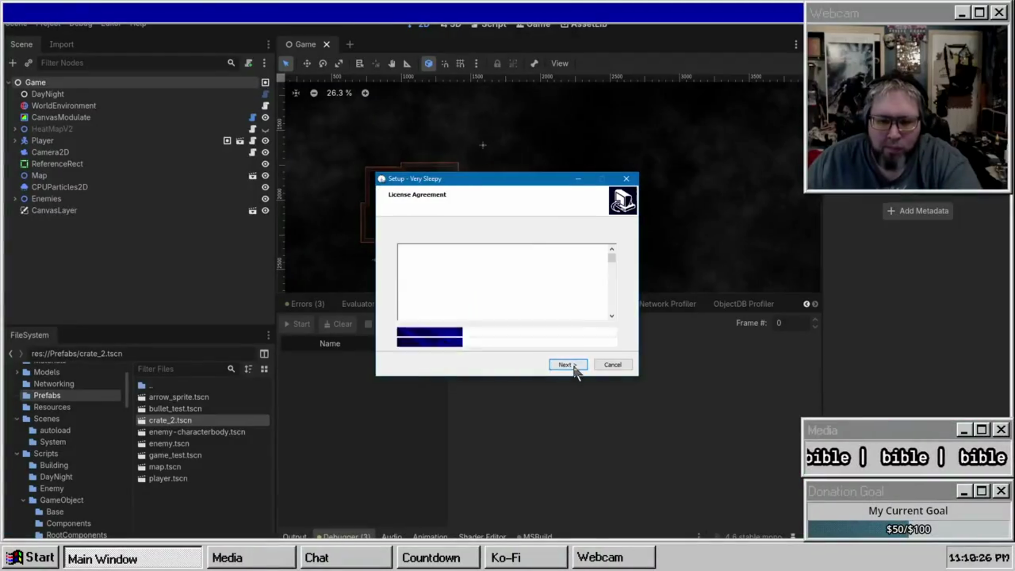
pyautogui.click(450, 332)
pyautogui.click(567, 365)
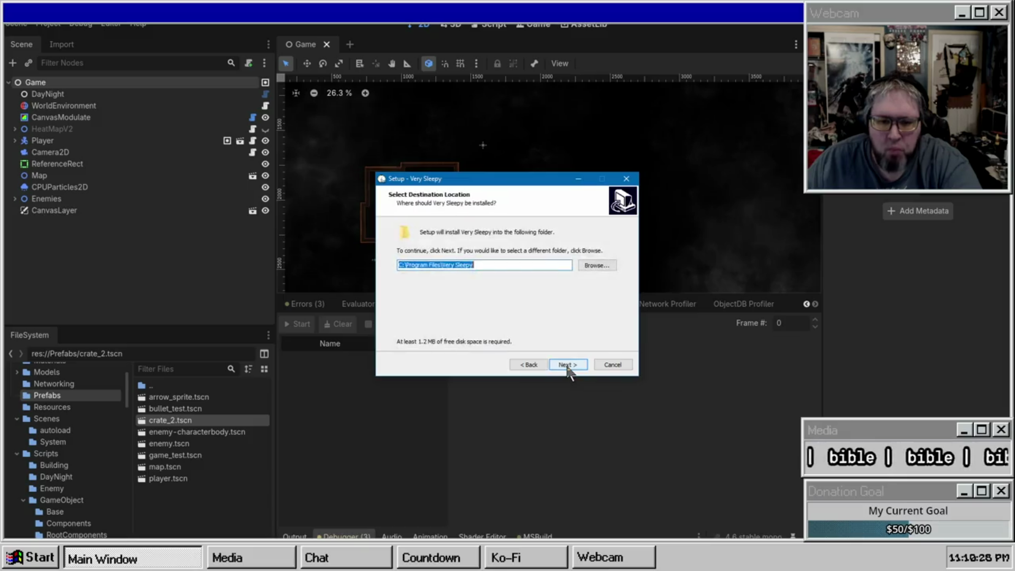
pyautogui.click(569, 366)
pyautogui.click(569, 366)
pyautogui.click(568, 366)
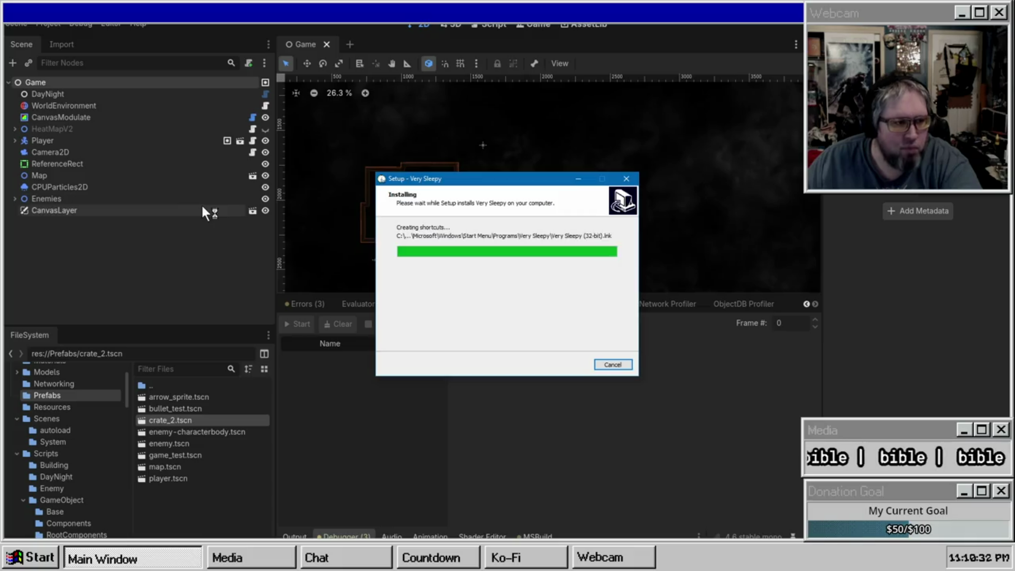
pyautogui.click(571, 364)
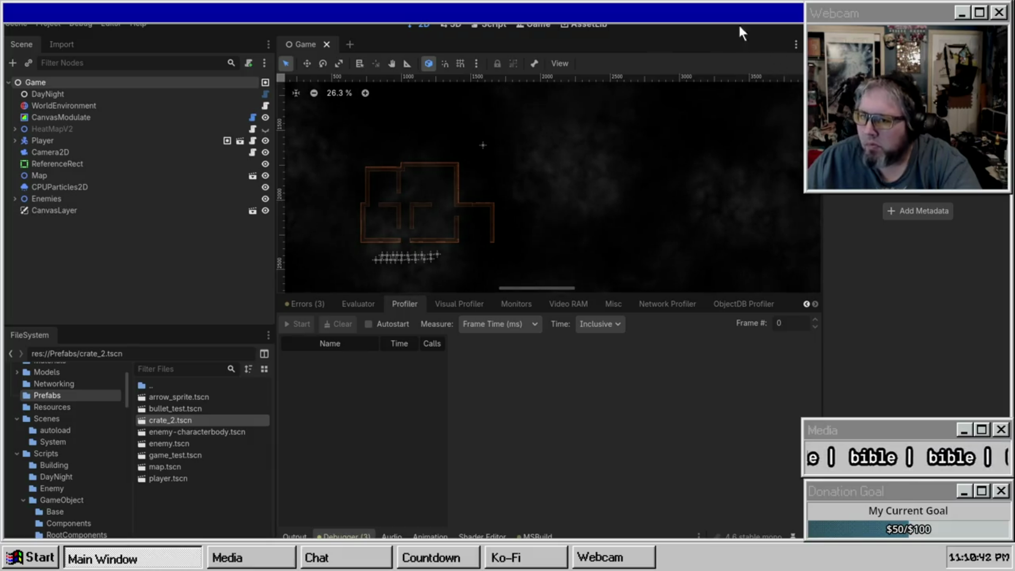
# Launch the game with F5 from the Game workspace, play briefly, then pause it with Escape
pyautogui.click(531, 25)
pyautogui.click(635, 79)
pyautogui.press('F5')
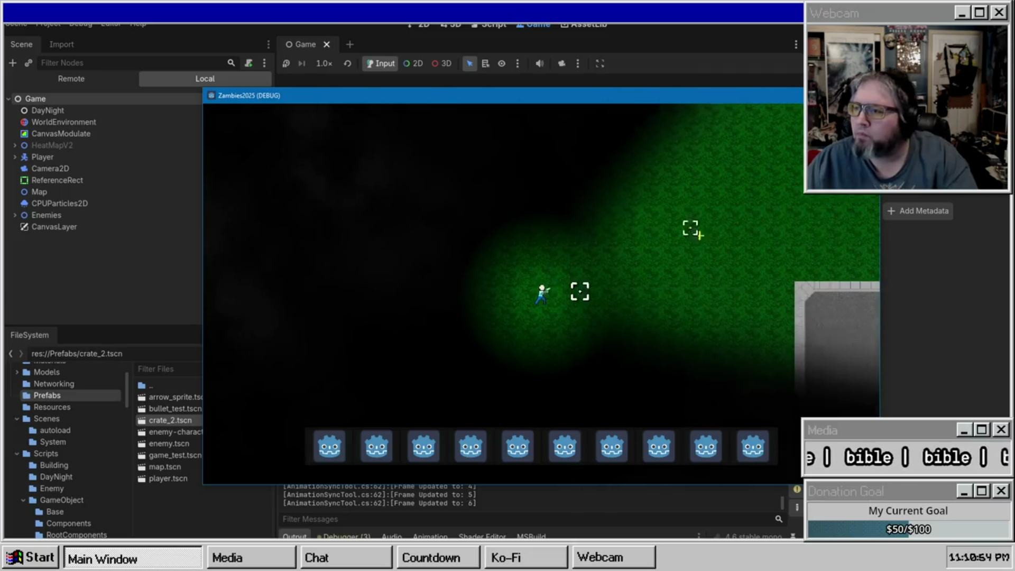
pyautogui.press('F8')
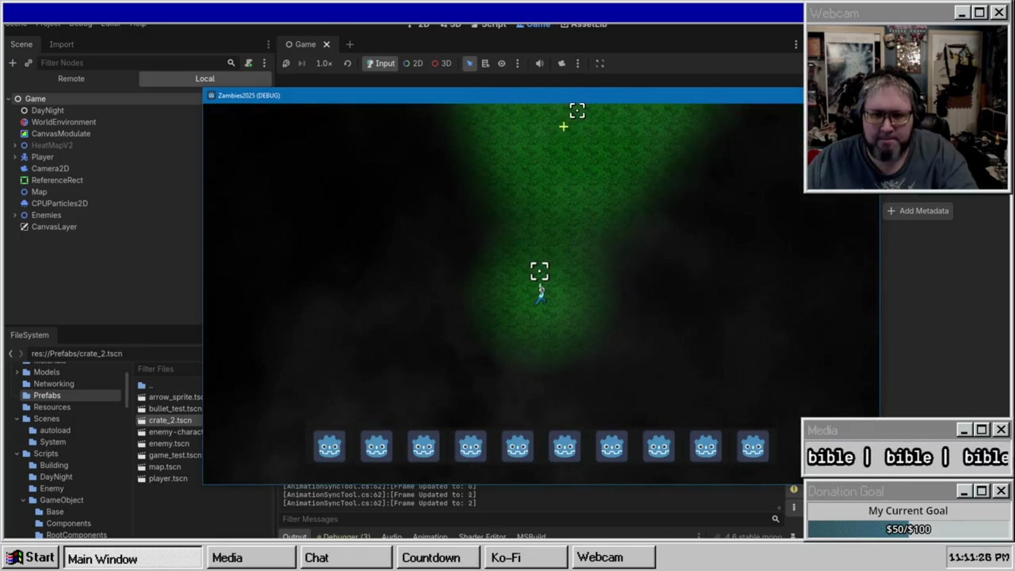
pyautogui.press('Escape')
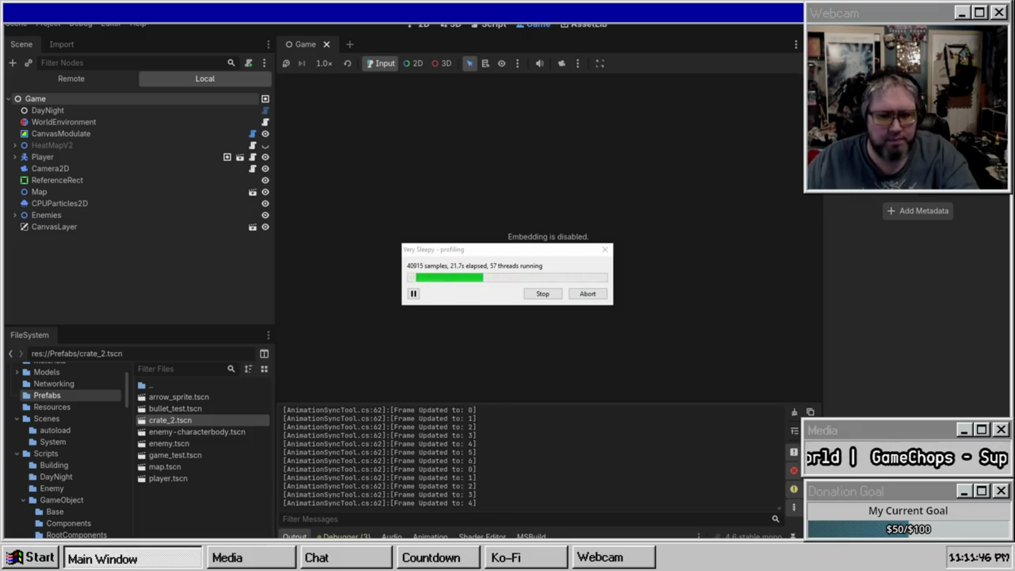
# End the Very Sleepy capture to see its results, then stop the game run in Godot
pyautogui.click(547, 296)
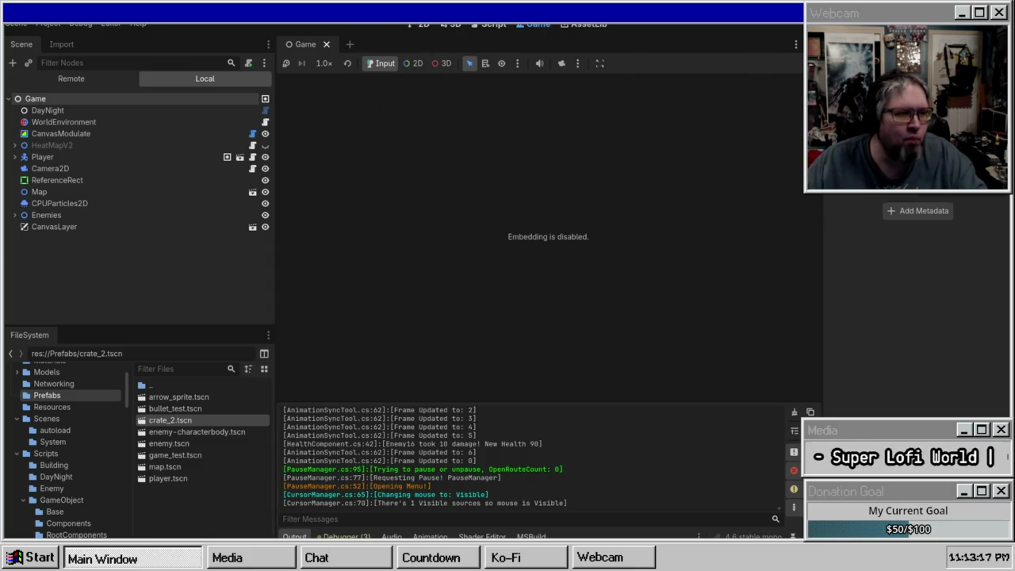
pyautogui.click(423, 25)
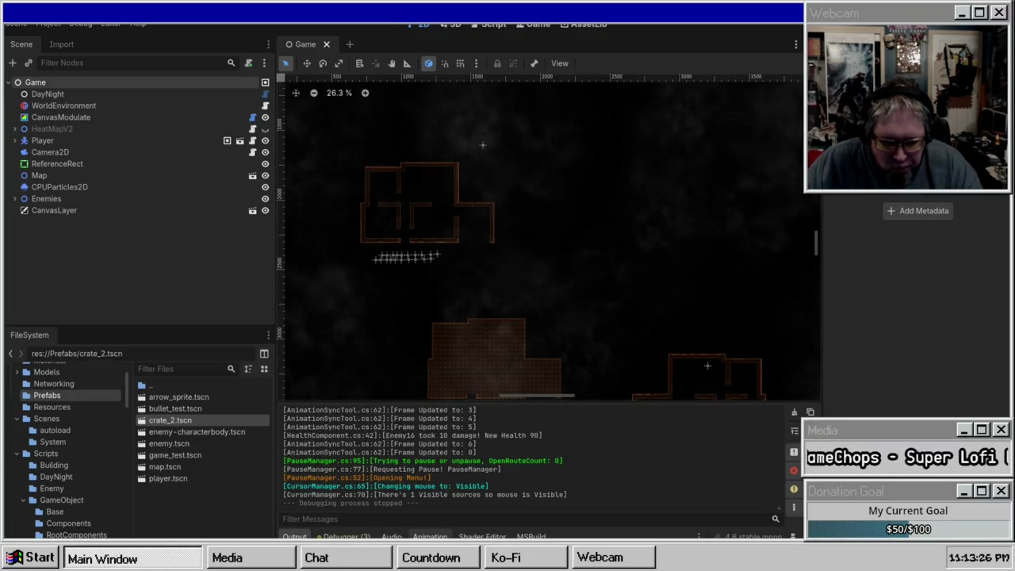
pyautogui.click(344, 537)
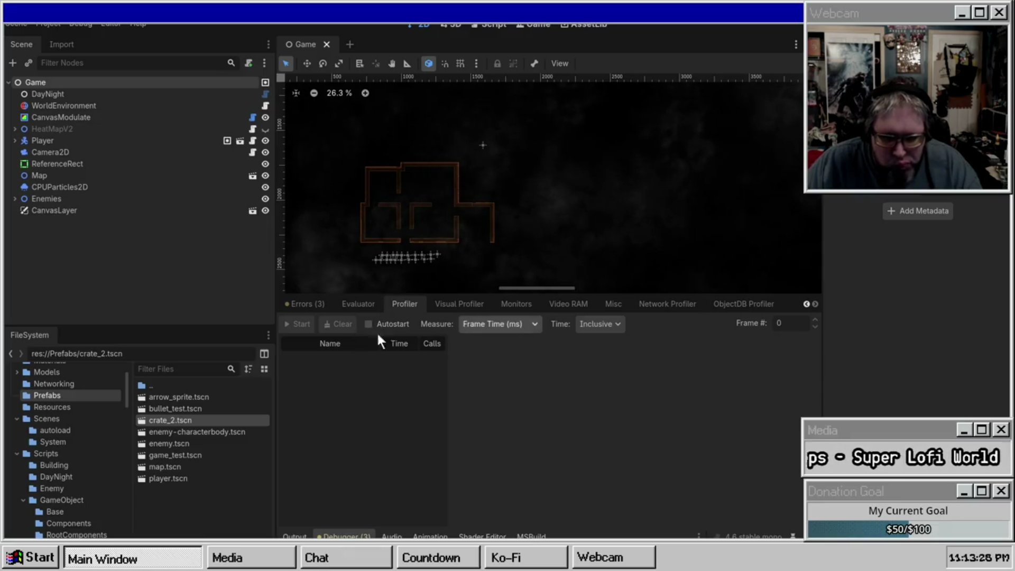
# Relaunch the game with F5 and start recording in Godot's Debugger Profiler
pyautogui.press('F5')
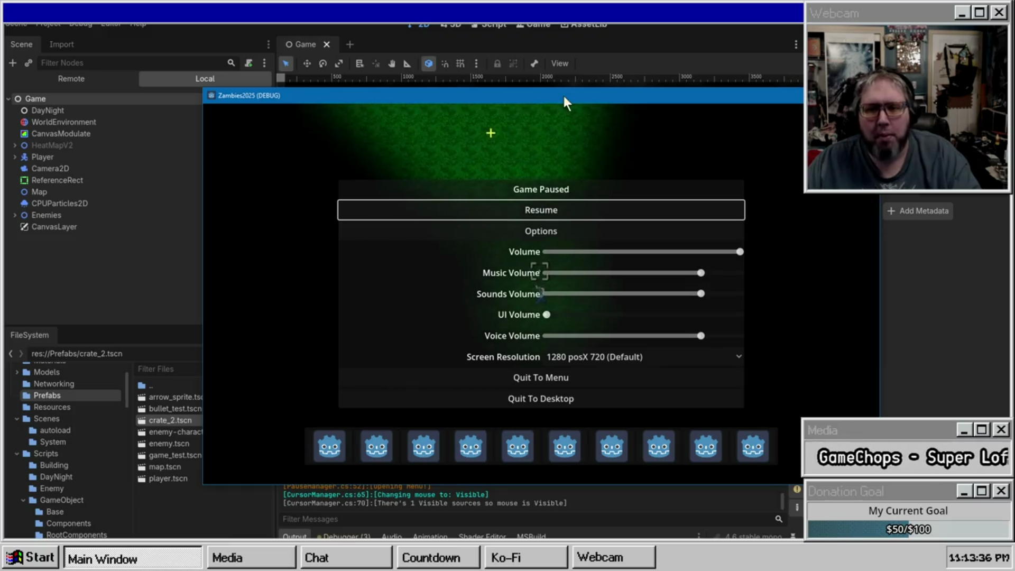
pyautogui.click(563, 93)
pyautogui.click(344, 537)
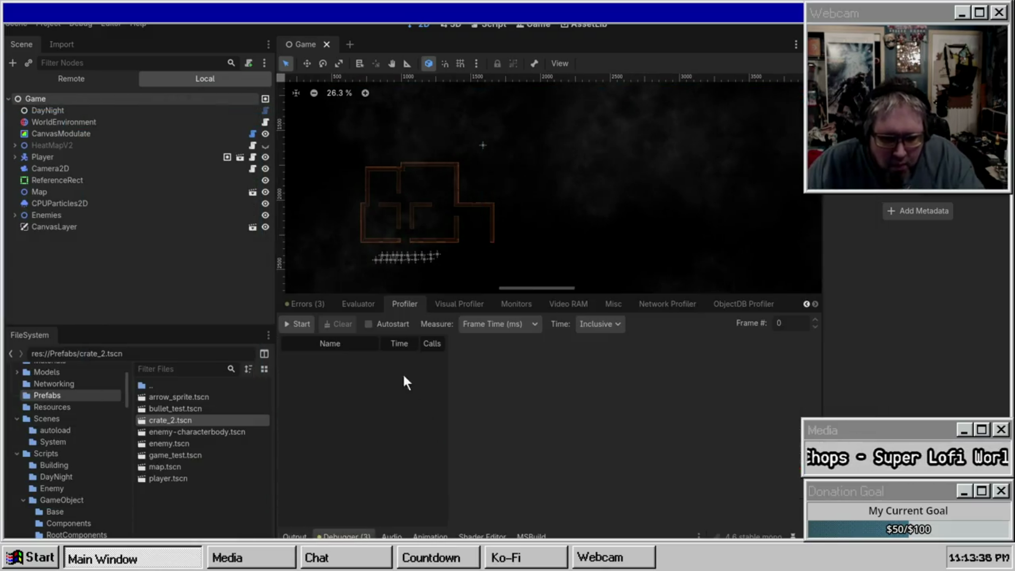
pyautogui.click(299, 322)
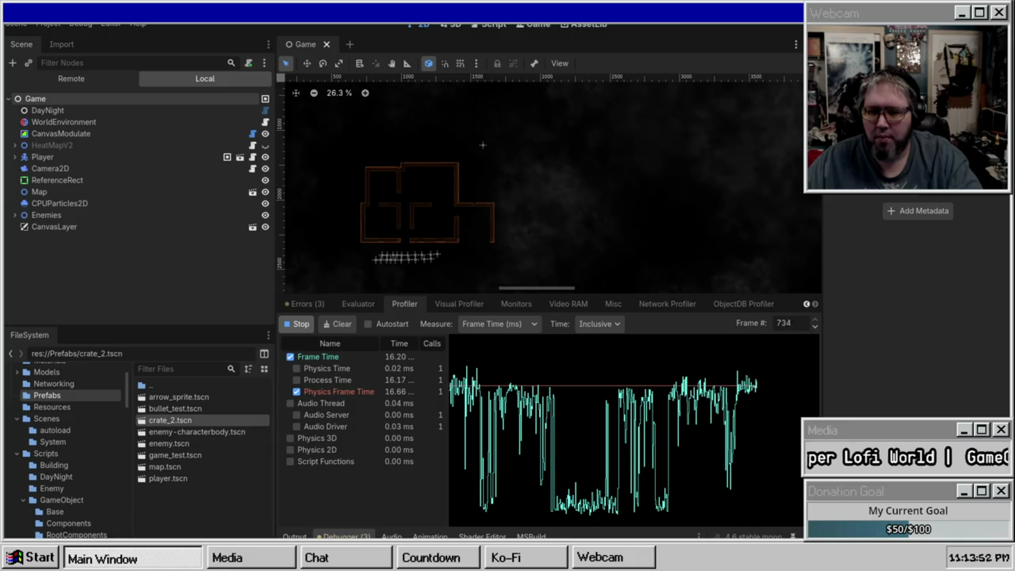
# Stop the game, widen the timing table and scrub the graph back to frame 282
pyautogui.press('F8')
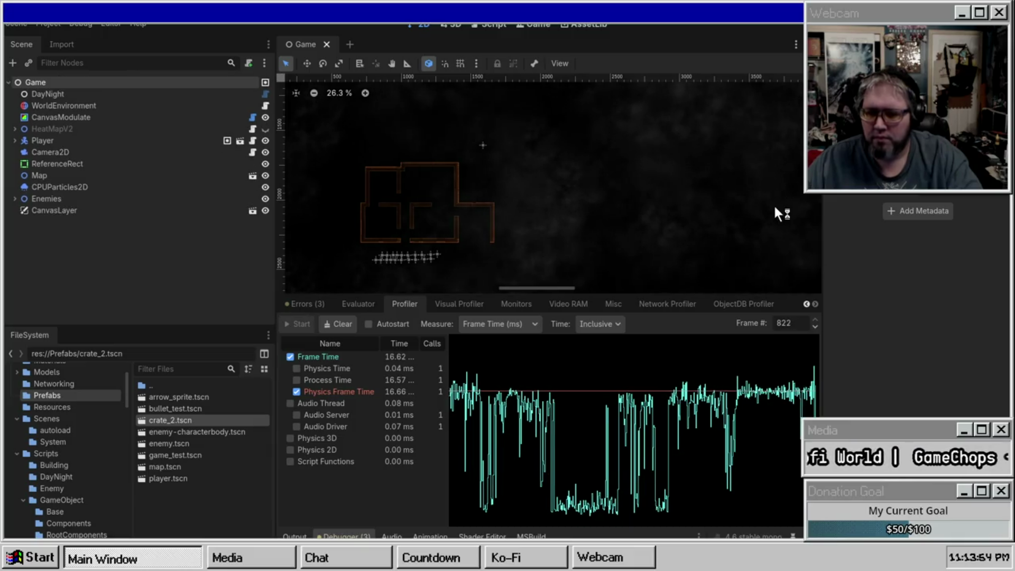
pyautogui.click(563, 442)
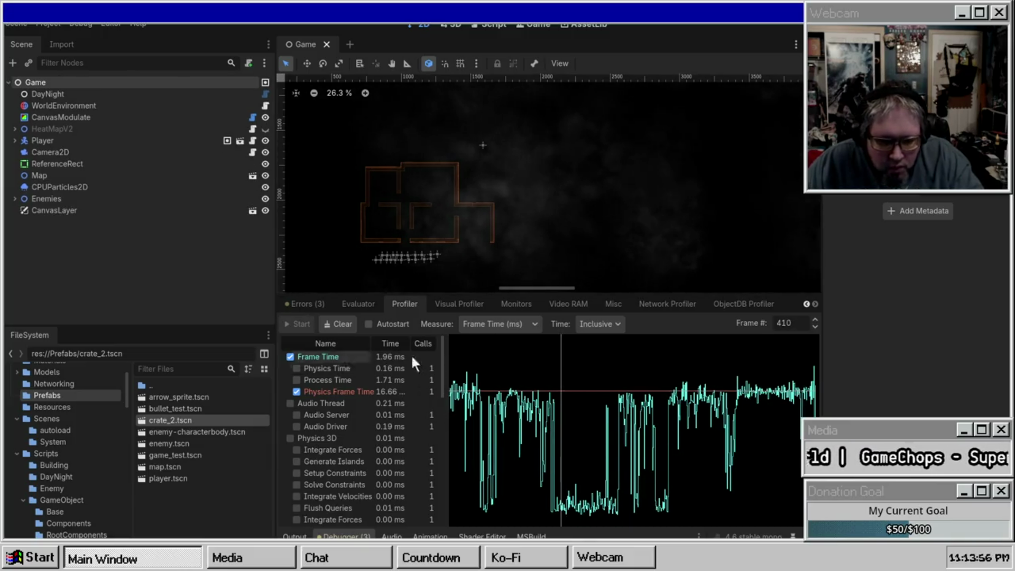
pyautogui.moveTo(444, 366)
pyautogui.mouseDown()
pyautogui.moveTo(532, 366)
pyautogui.moveTo(504, 366)
pyautogui.mouseUp()
pyautogui.click(617, 412)
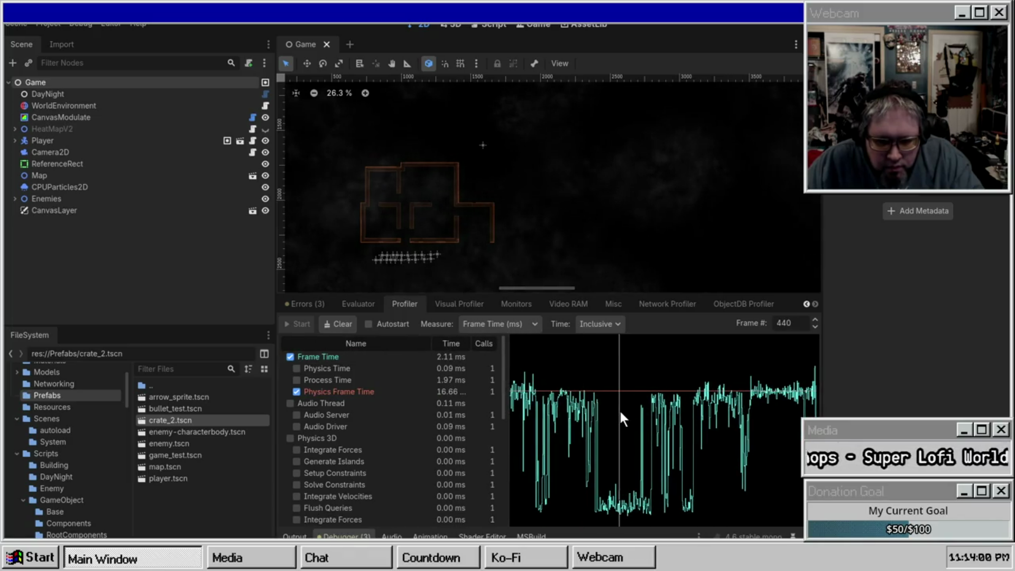
pyautogui.moveTo(618, 414)
pyautogui.mouseDown()
pyautogui.moveTo(538, 402)
pyautogui.moveTo(548, 407)
pyautogui.mouseUp()
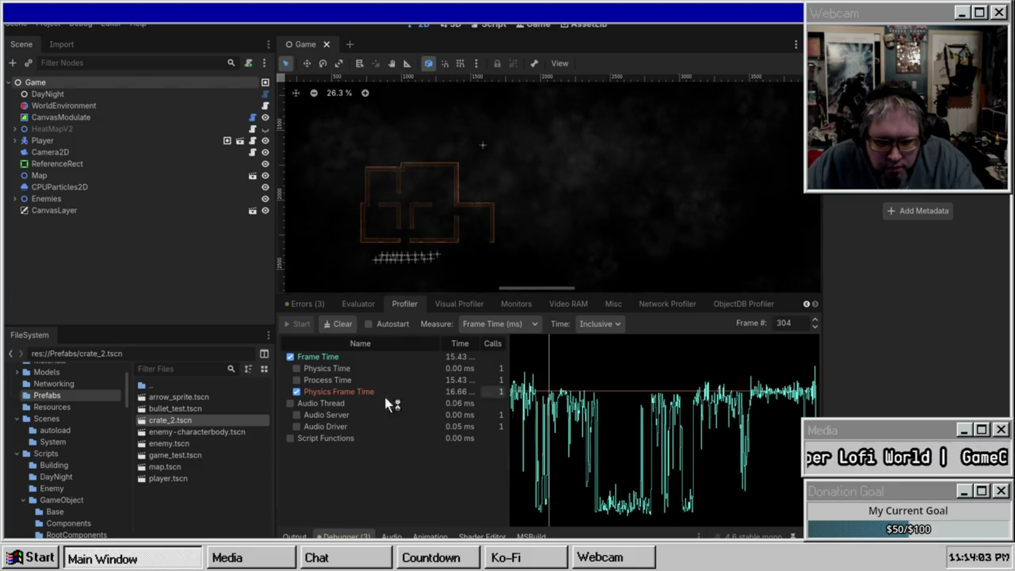
# Plot Physics, Process, Audio Thread, Audio Server, Audio Driver and Script Functions times on the graph
pyautogui.click(297, 369)
pyautogui.click(297, 379)
pyautogui.click(290, 403)
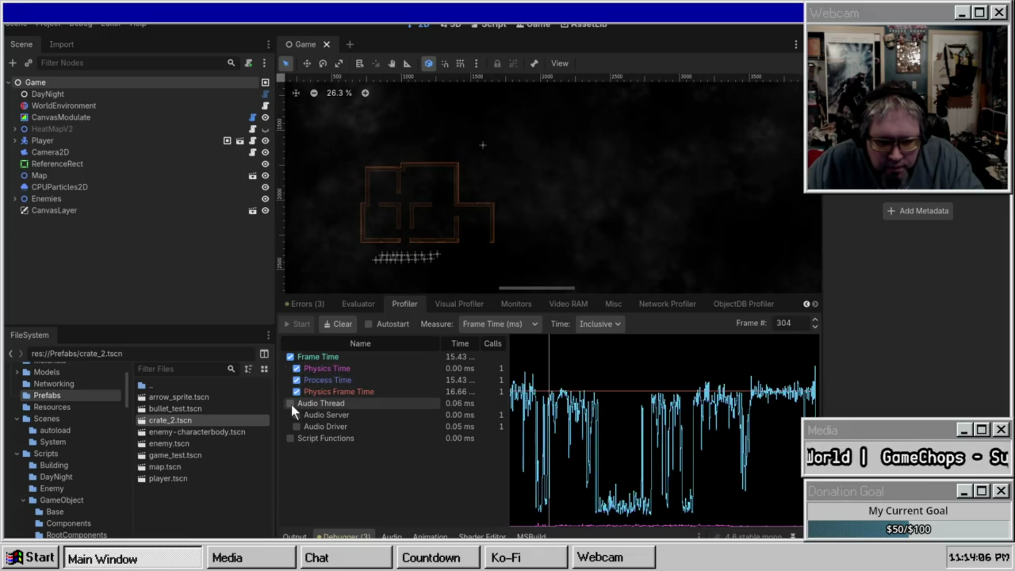
pyautogui.click(296, 415)
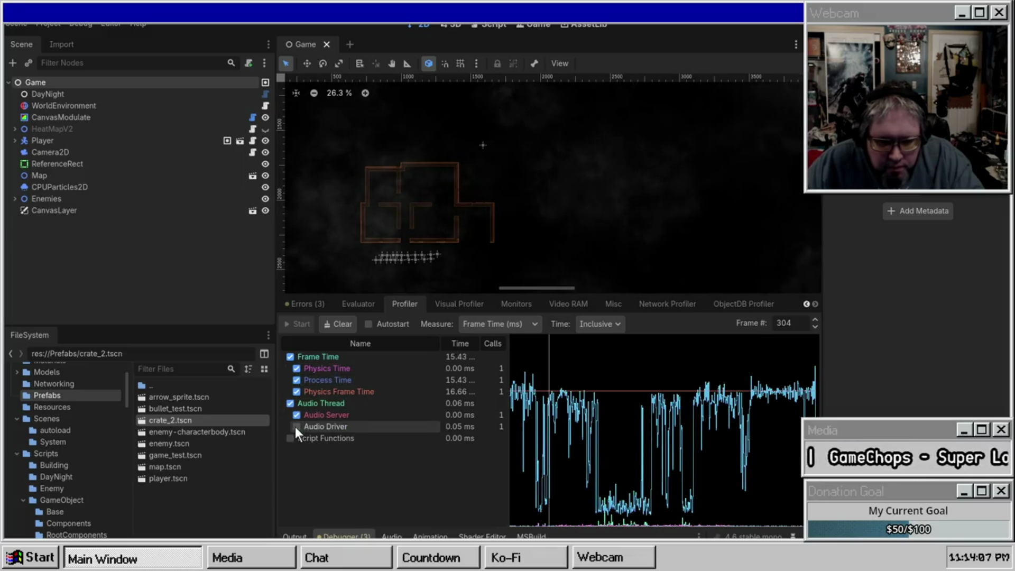
pyautogui.click(296, 427)
pyautogui.click(290, 439)
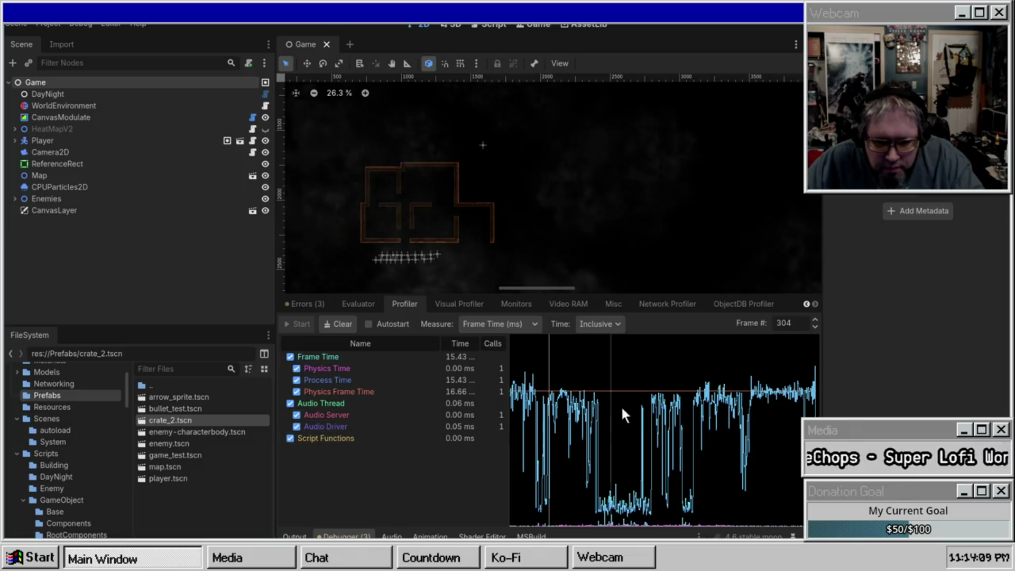
# Enlarge the profiler panel and drop Physics Time and Physics Frame Time, keeping Frame Time (ms)
pyautogui.moveTo(654, 294); pyautogui.dragTo(654, 195)
pyautogui.moveTo(626, 369); pyautogui.dragTo(604, 377)
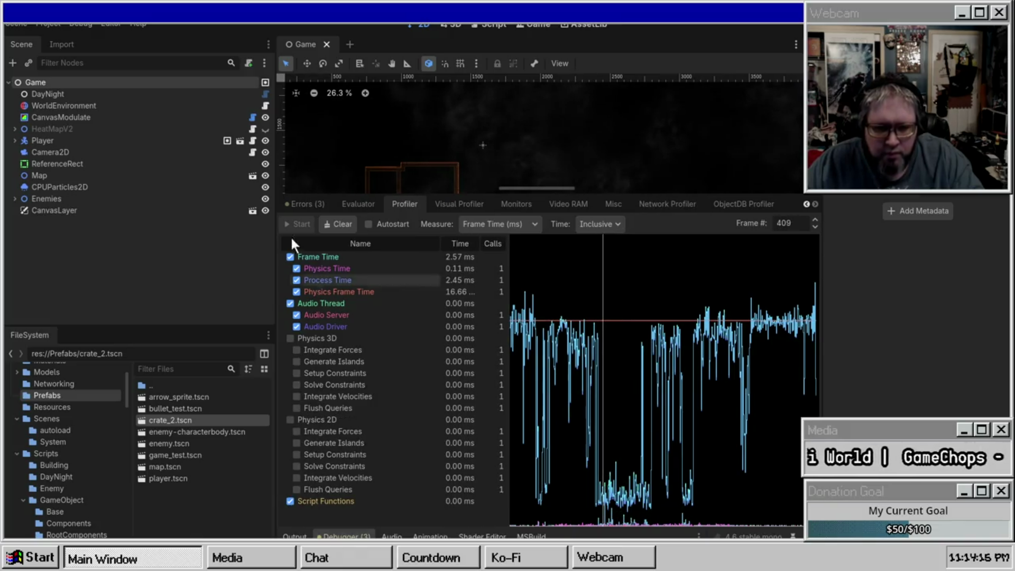
pyautogui.click(326, 284)
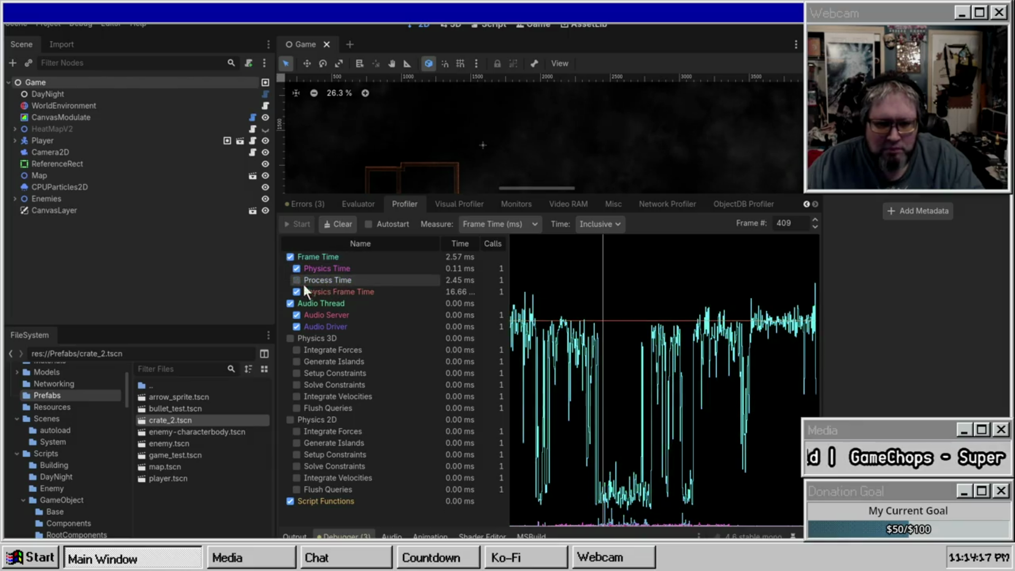
pyautogui.click(382, 283)
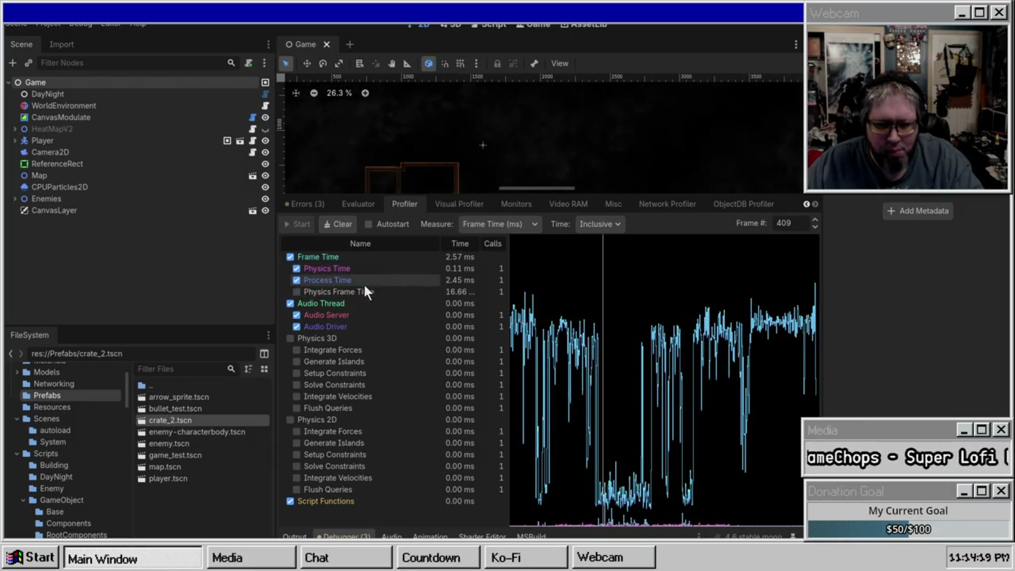
pyautogui.click(350, 291)
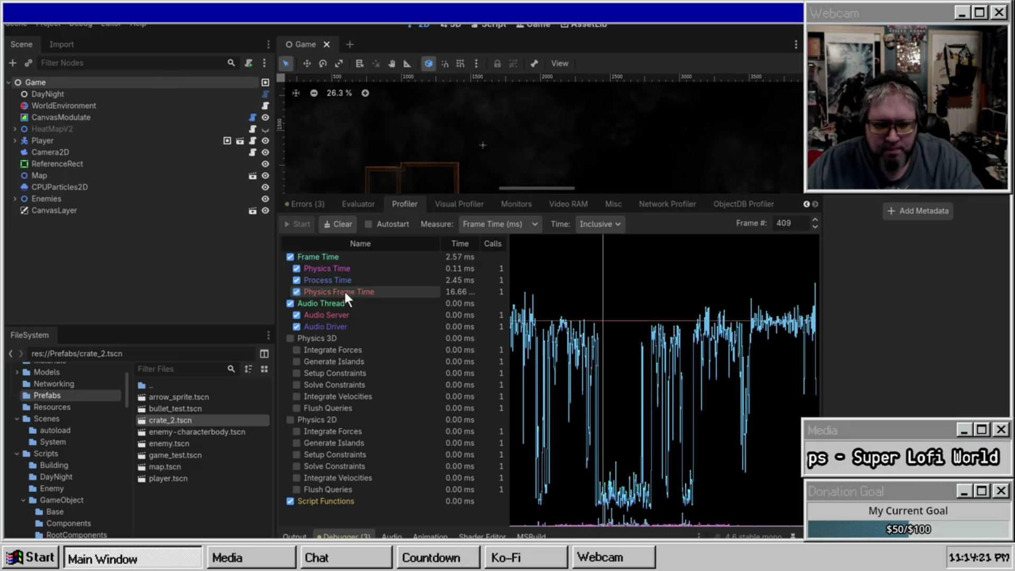
pyautogui.click(335, 269)
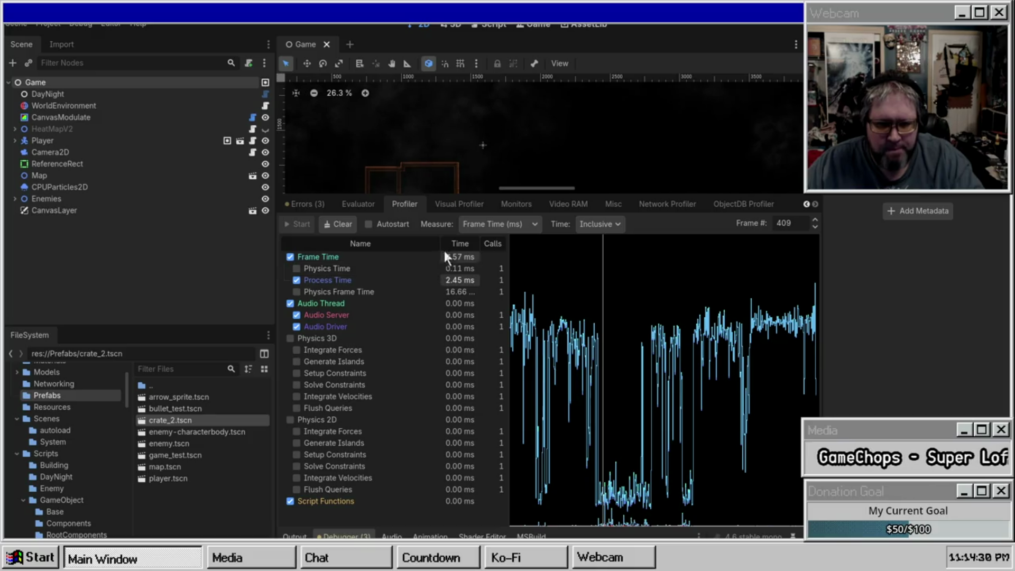
pyautogui.click(499, 223)
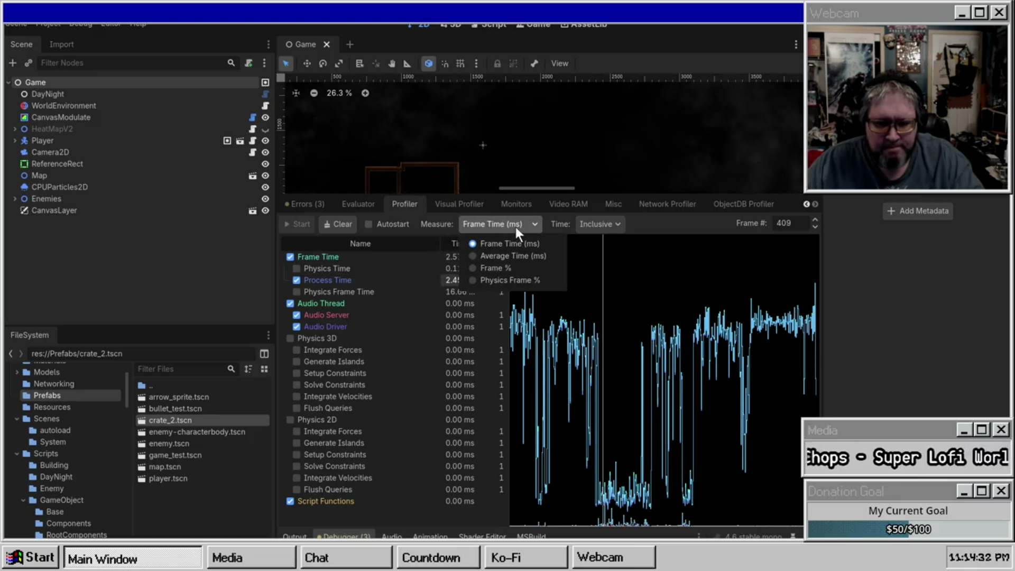
pyautogui.click(515, 226)
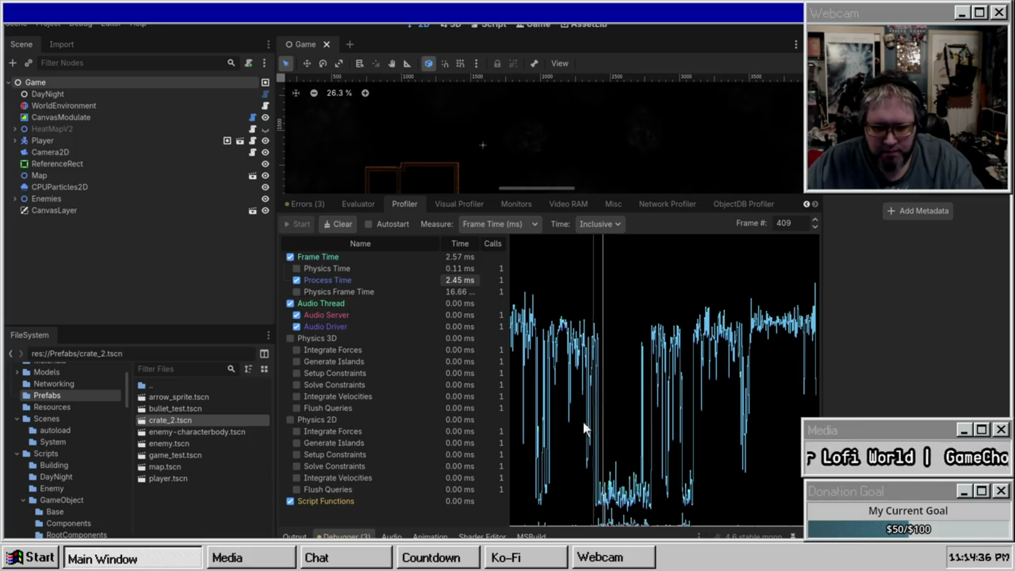
# Compare graph frames 415, 409, 572 and 413 by clicking them
pyautogui.moveTo(593, 420); pyautogui.dragTo(603, 427)
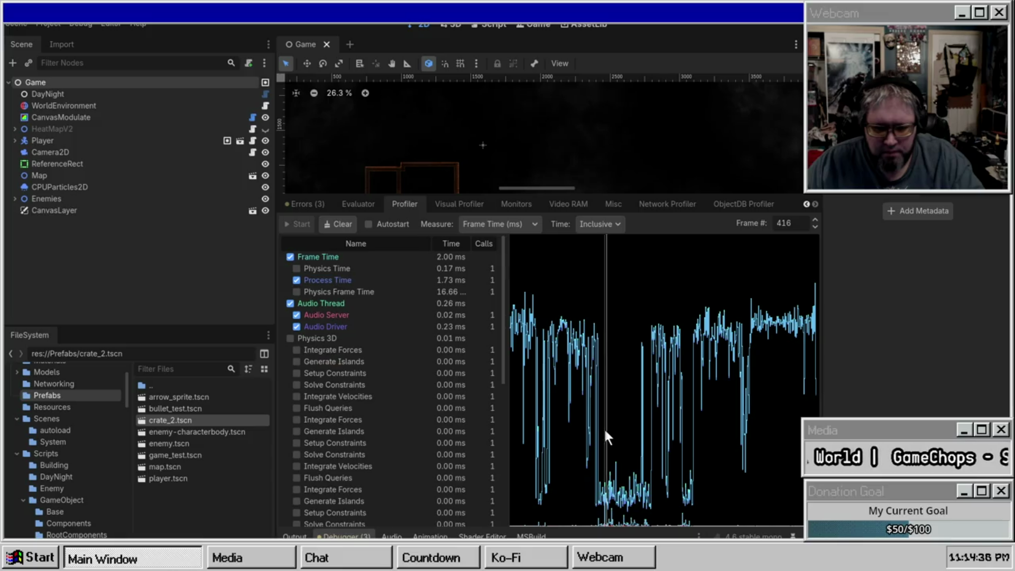
pyautogui.click(602, 448)
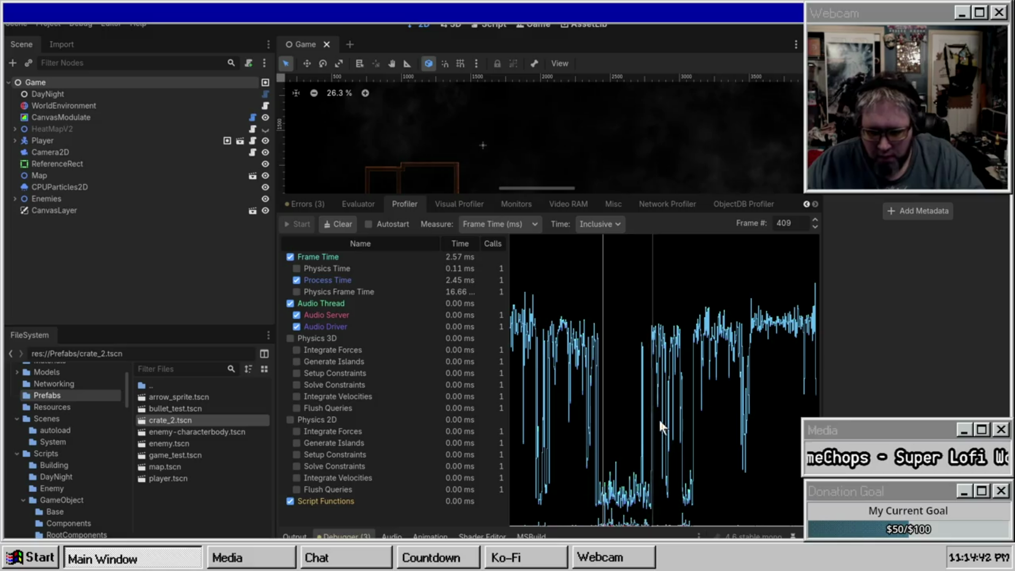
pyautogui.click(647, 418)
pyautogui.click(604, 436)
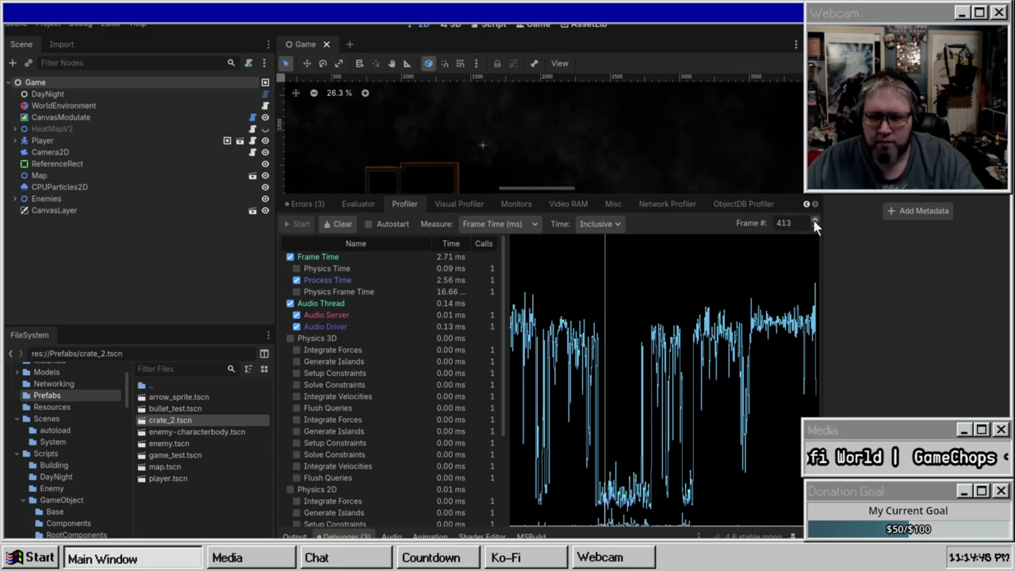
# Step the Frame # between 412 and 416 to compare timings around frame 413
pyautogui.click(815, 221)
pyautogui.click(815, 221)
pyautogui.click(814, 221)
pyautogui.click(814, 227)
pyautogui.click(814, 228)
pyautogui.click(814, 228)
pyautogui.click(814, 228)
pyautogui.click(814, 226)
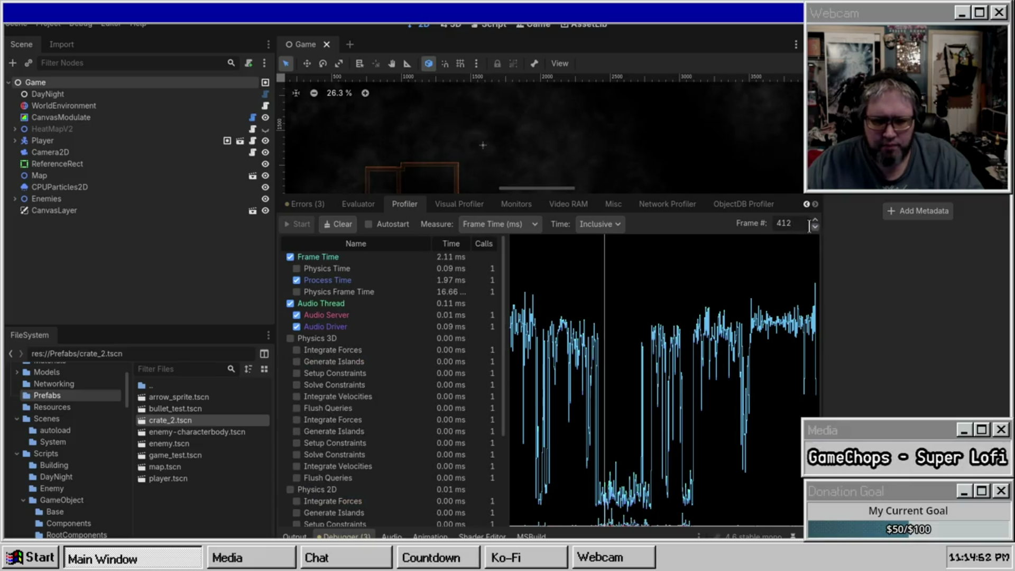
pyautogui.click(815, 221)
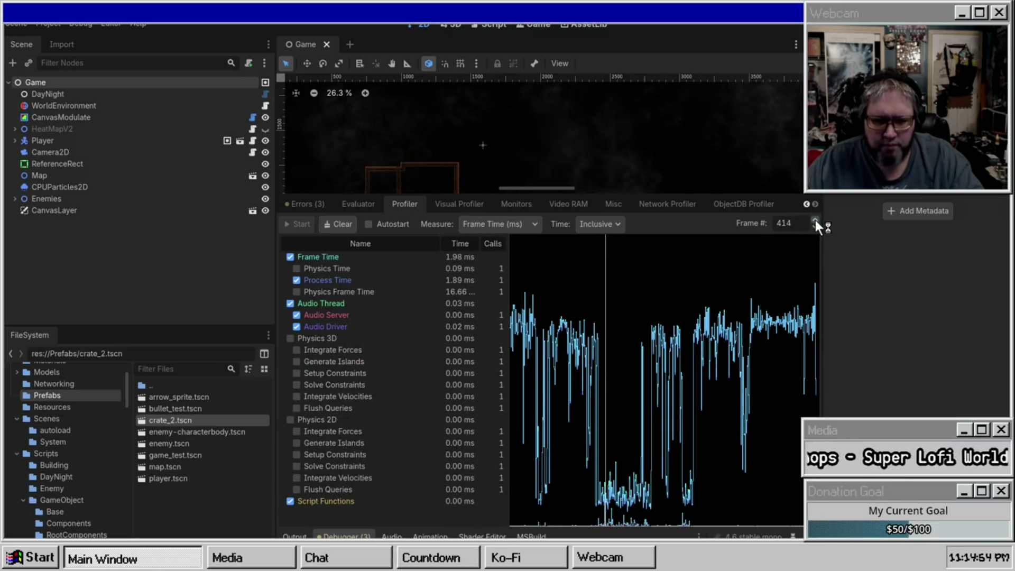
pyautogui.click(815, 226)
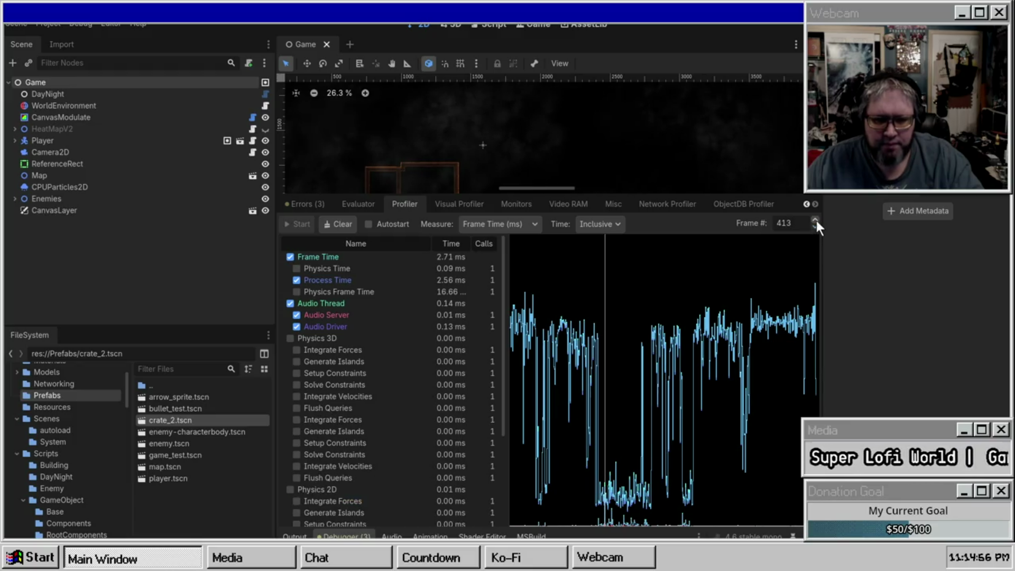
pyautogui.click(815, 221)
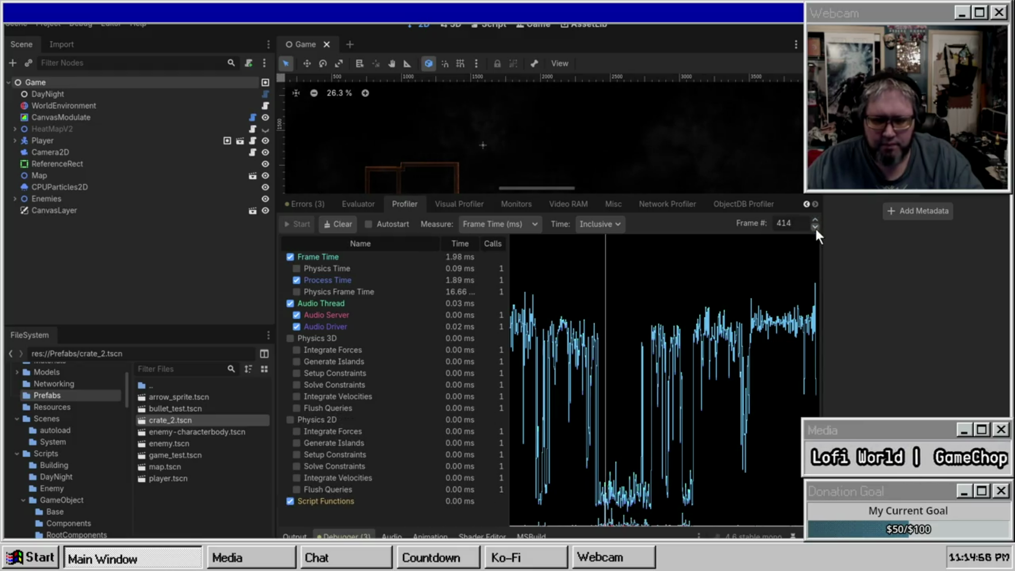
pyautogui.click(814, 226)
# Remove Audio Thread from the profiler graph
pyautogui.scroll(-2, 377, 364)
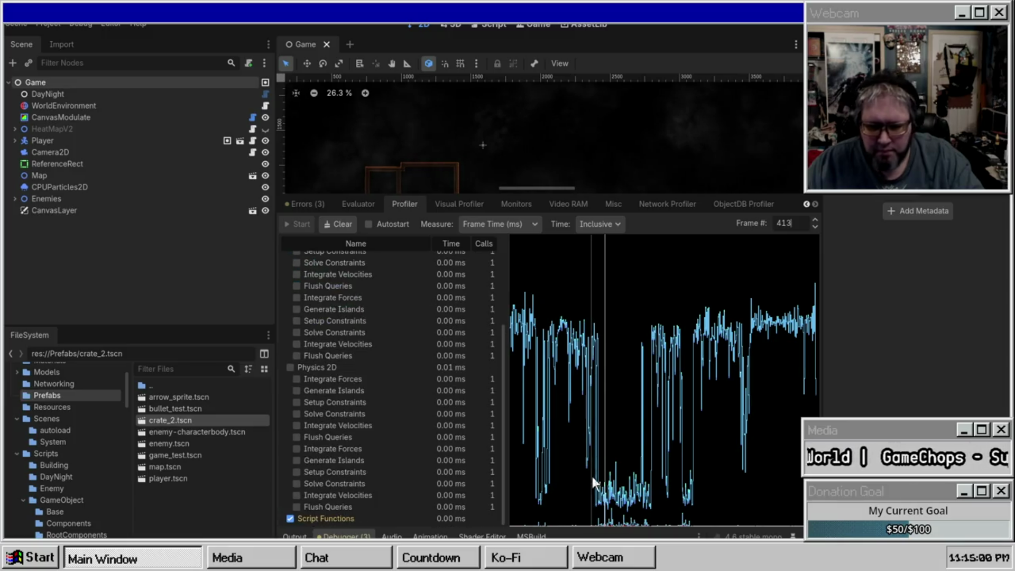
pyautogui.scroll(5, 312, 385)
pyautogui.click(290, 303)
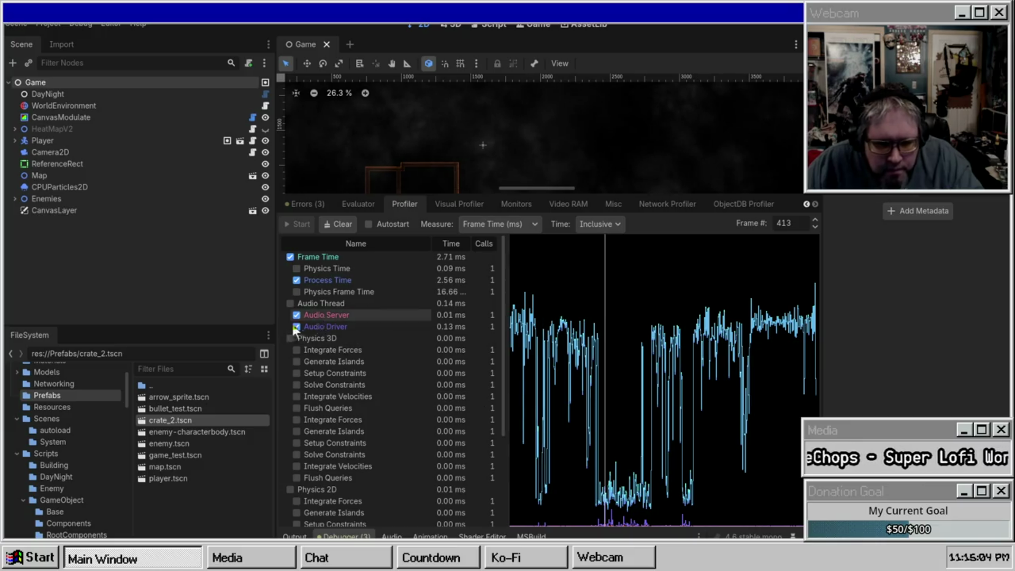
# Uncheck Audio Server, Audio Driver and Process Time, leaving only Frame Time plotted
pyautogui.click(297, 315)
pyautogui.click(296, 326)
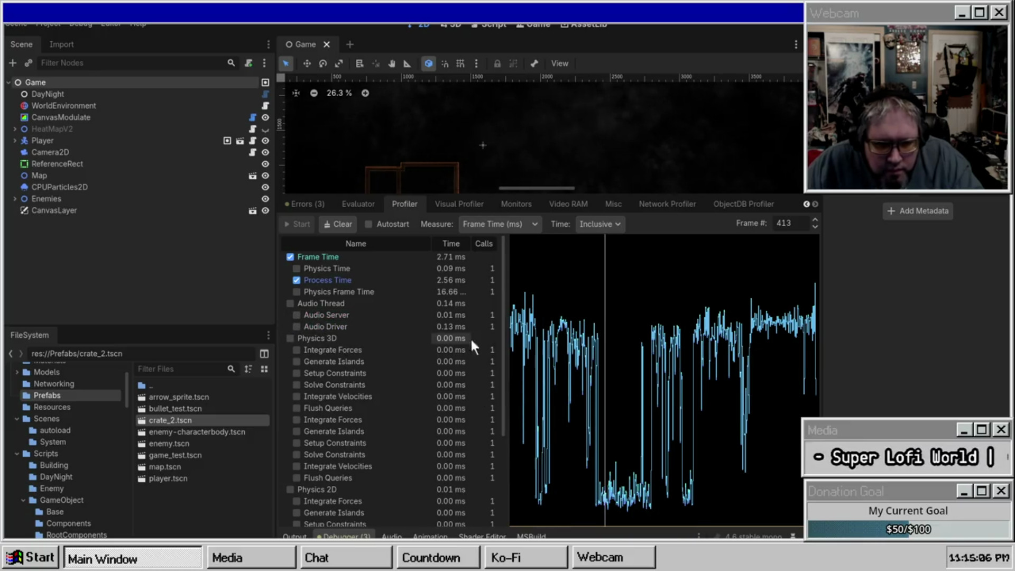
pyautogui.click(297, 280)
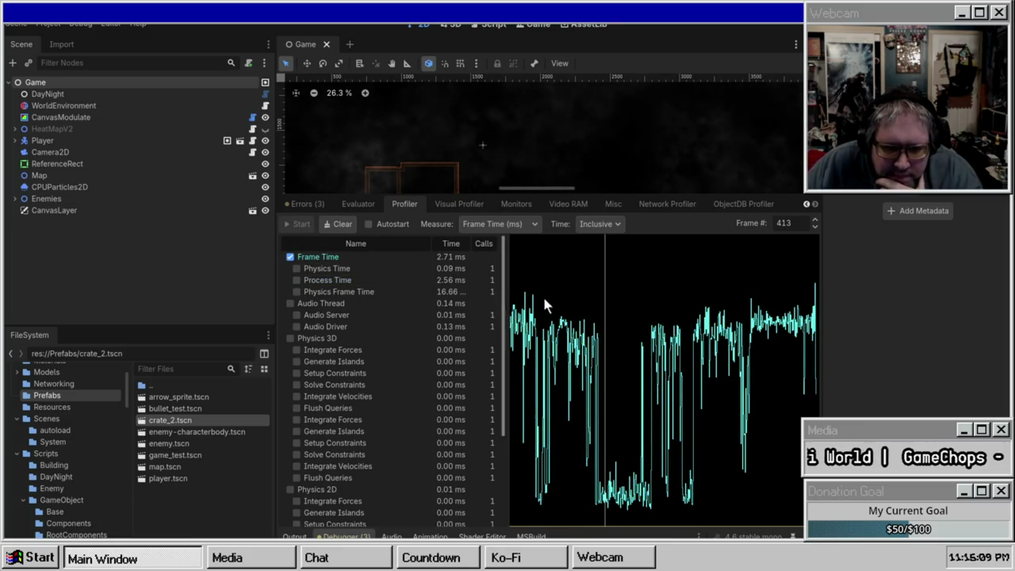
# Inspect frames 384, 314, 329, 294 and 453, then sweep the graph from frame 661 back to 347
pyautogui.click(590, 309)
pyautogui.click(553, 309)
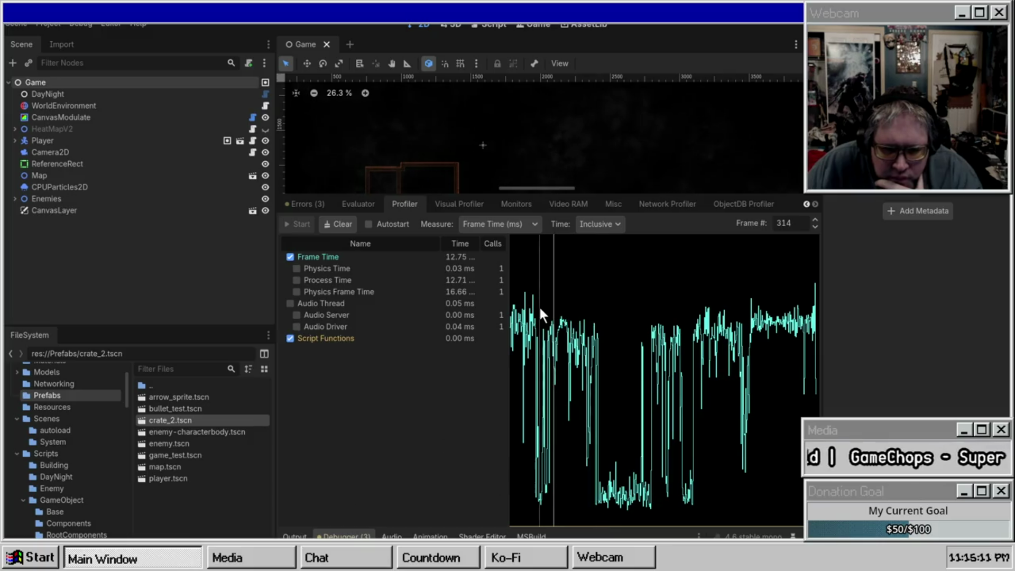
pyautogui.click(563, 323)
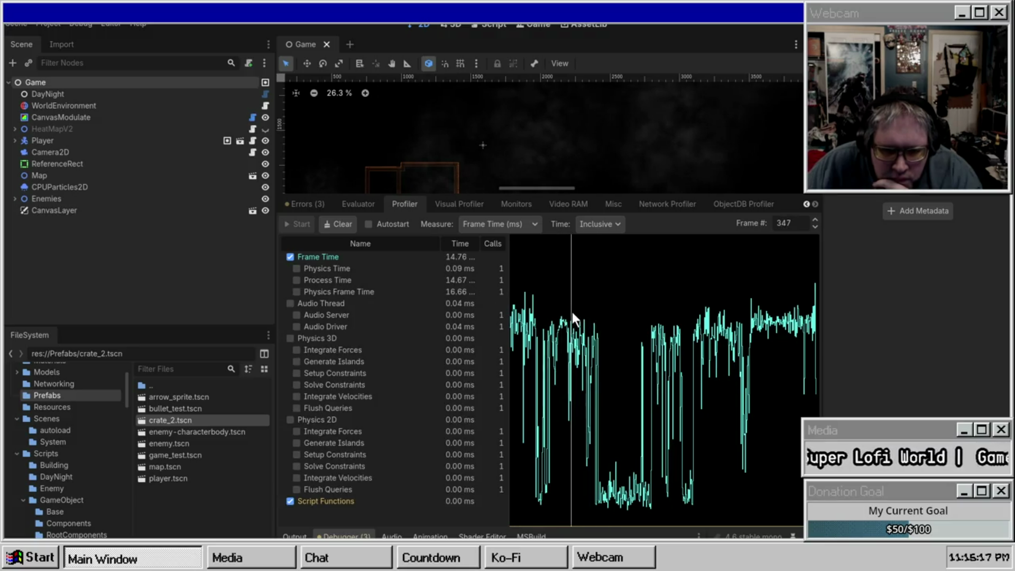
pyautogui.click(544, 311)
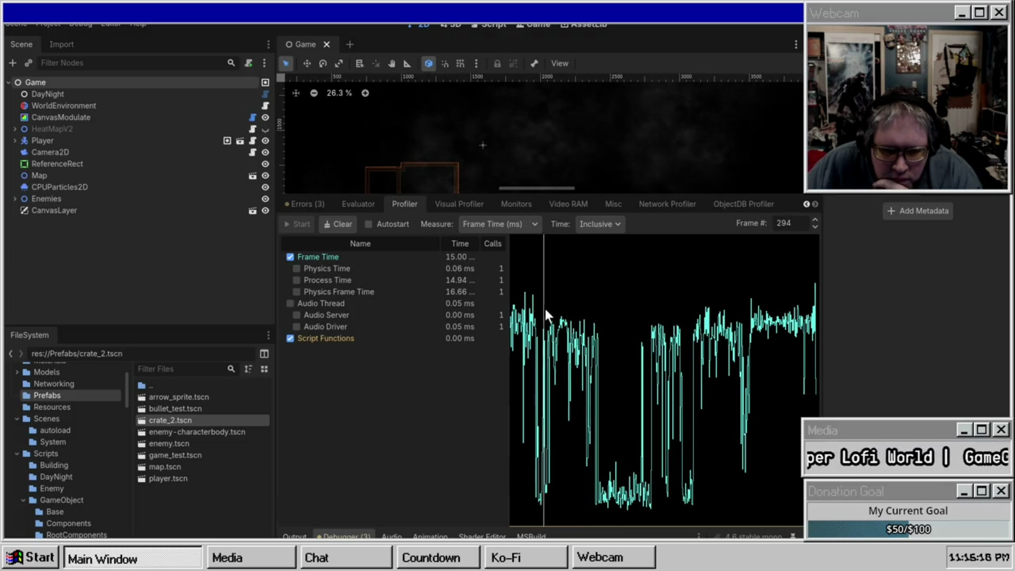
pyautogui.click(625, 333)
pyautogui.moveTo(626, 333); pyautogui.dragTo(787, 337)
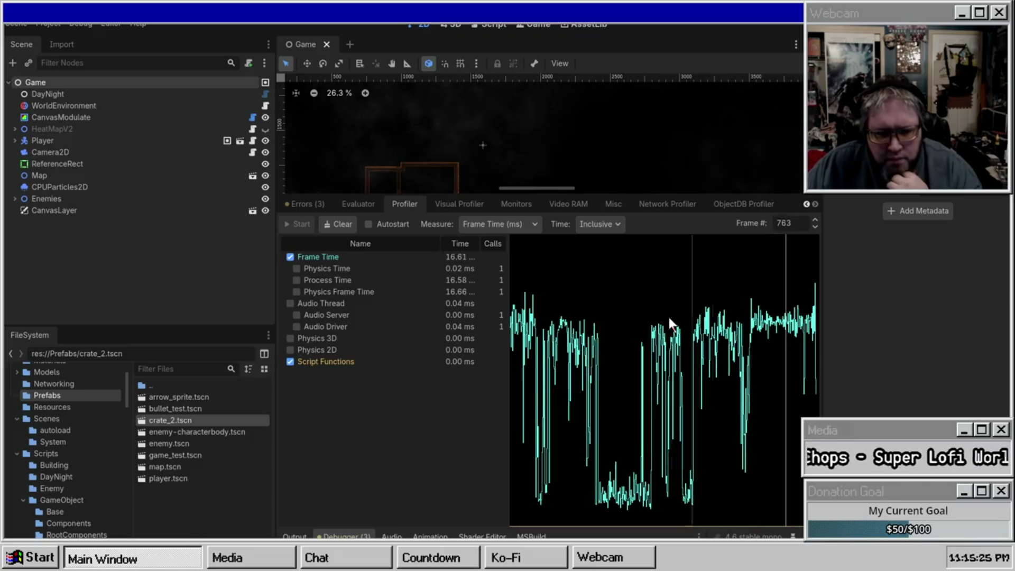
pyautogui.moveTo(603, 317); pyautogui.dragTo(699, 334)
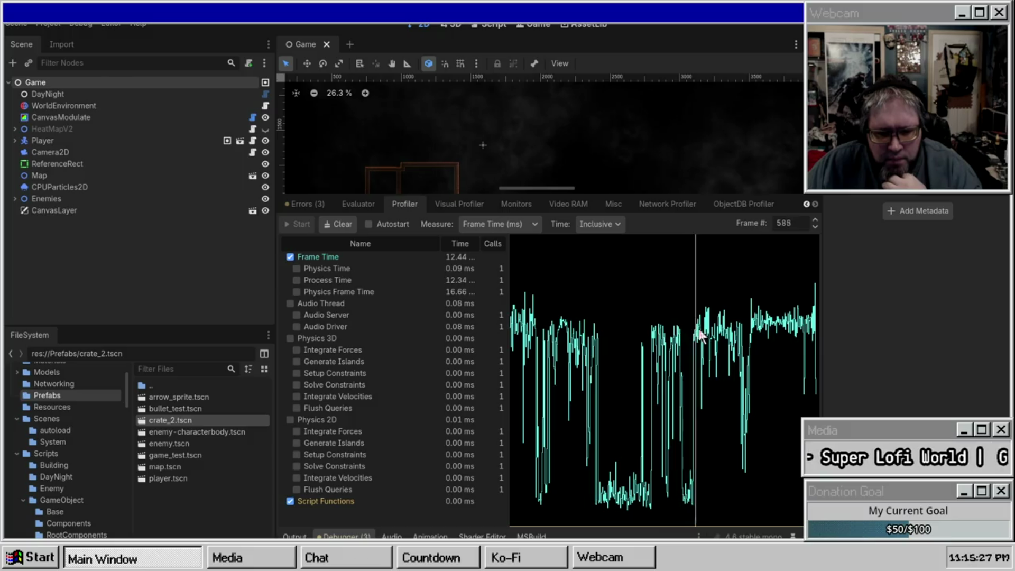
pyautogui.moveTo(637, 320)
pyautogui.mouseDown()
pyautogui.moveTo(598, 305)
pyautogui.moveTo(542, 306)
pyautogui.mouseUp()
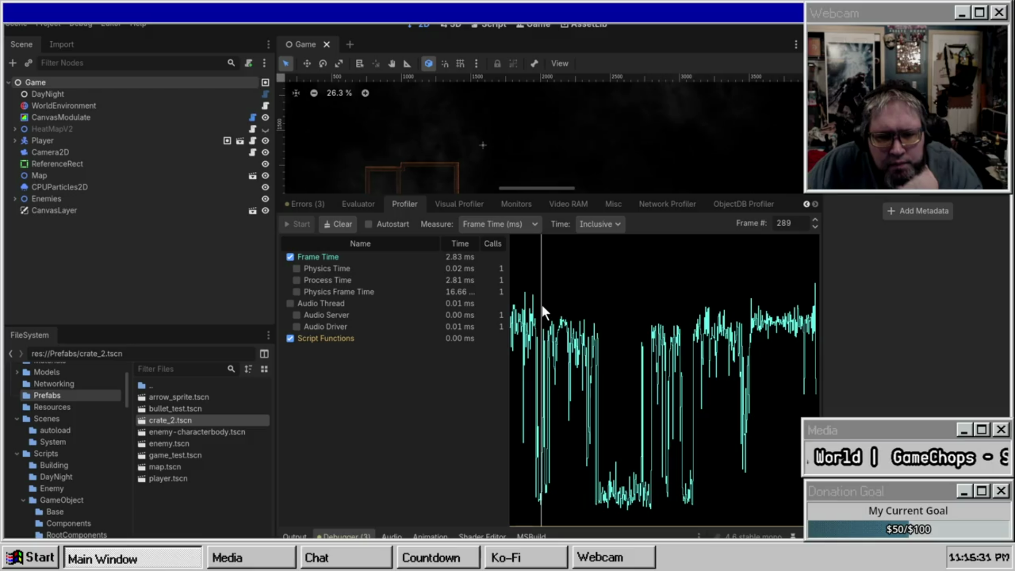
# Enable autostart for the Visual Profiler, then return to the function Profiler
pyautogui.click(471, 207)
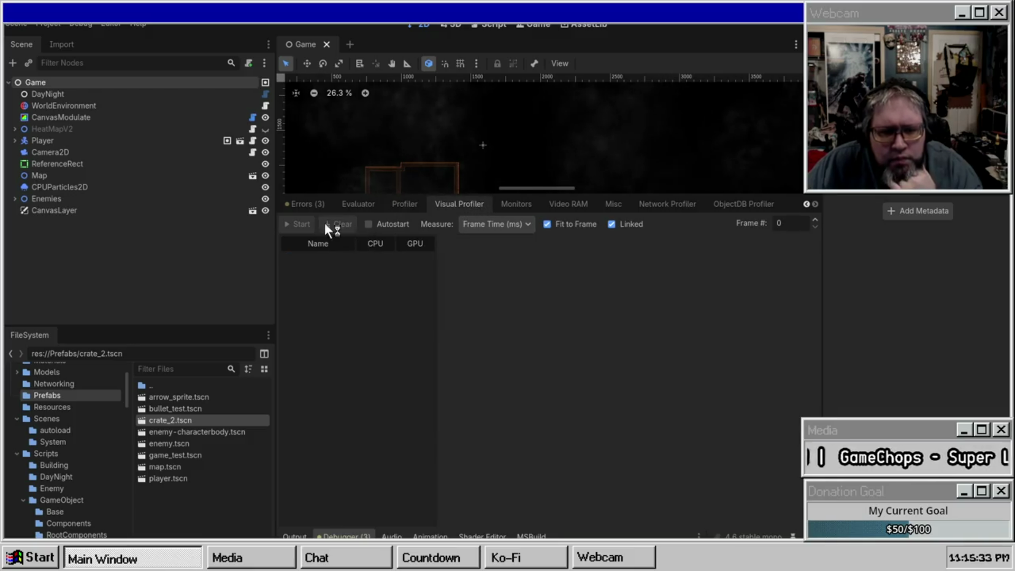
pyautogui.click(368, 224)
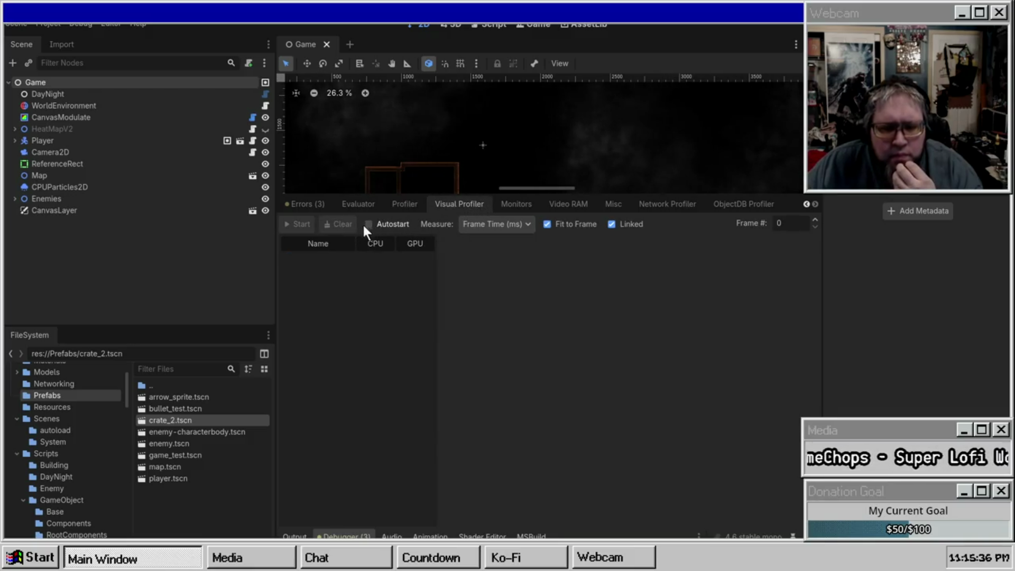
pyautogui.click(411, 207)
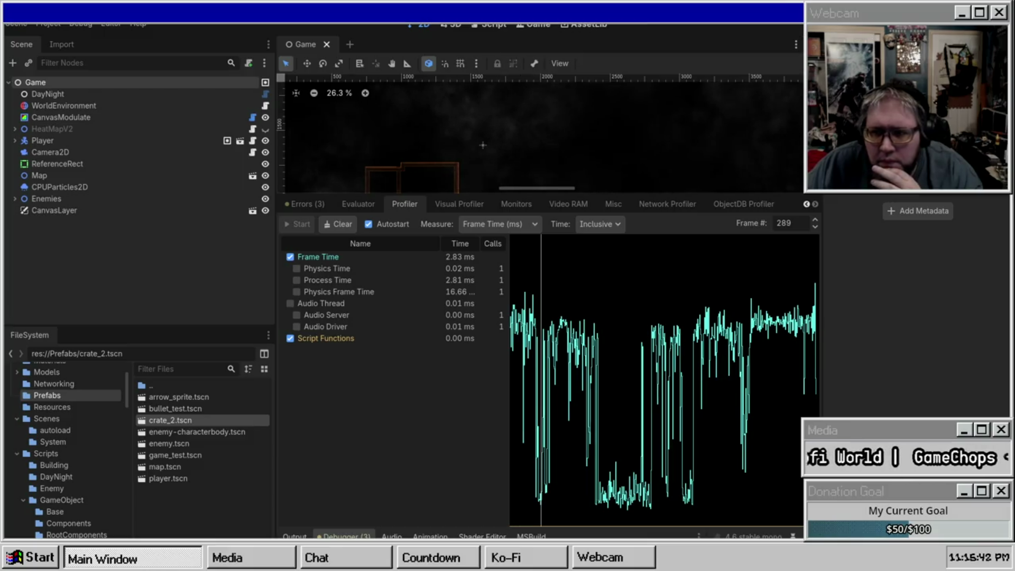
# Rerun and pause the game, then show its CPU/GPU render timings in the Visual Profiler
pyautogui.press('F5')
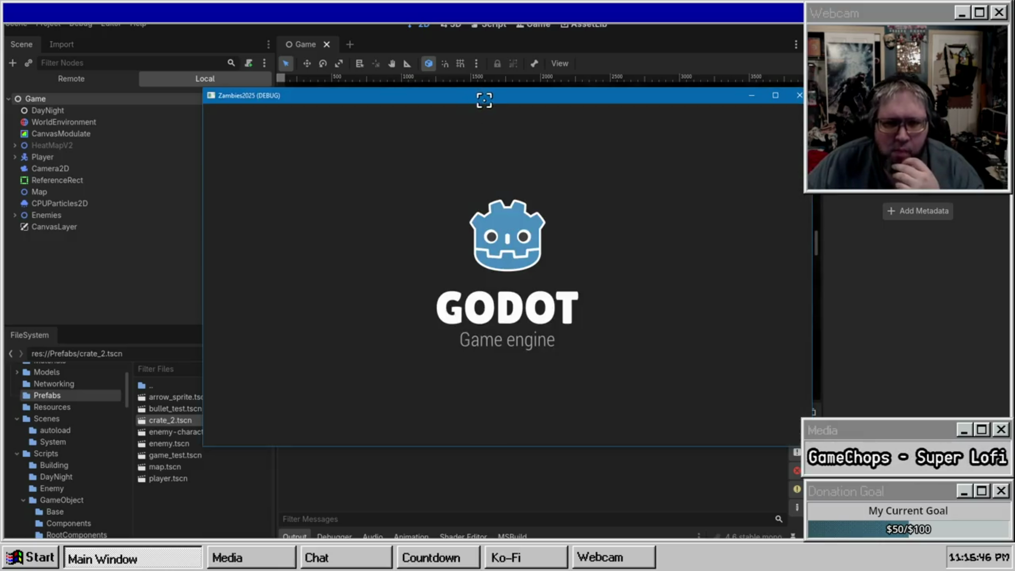
pyautogui.press('Escape')
pyautogui.hotkey('alt', 'Tab')
pyautogui.click(344, 536)
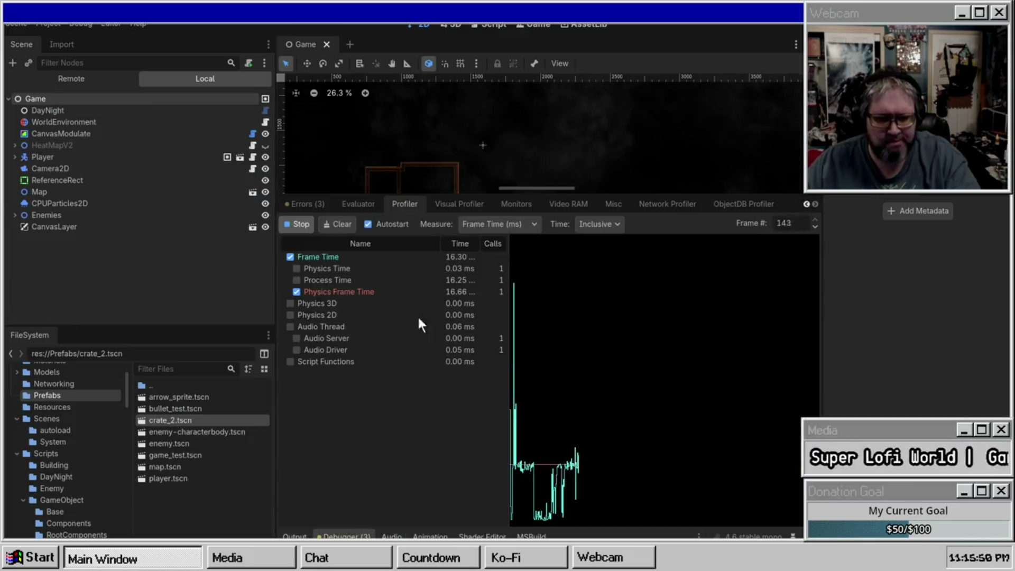
pyautogui.click(452, 208)
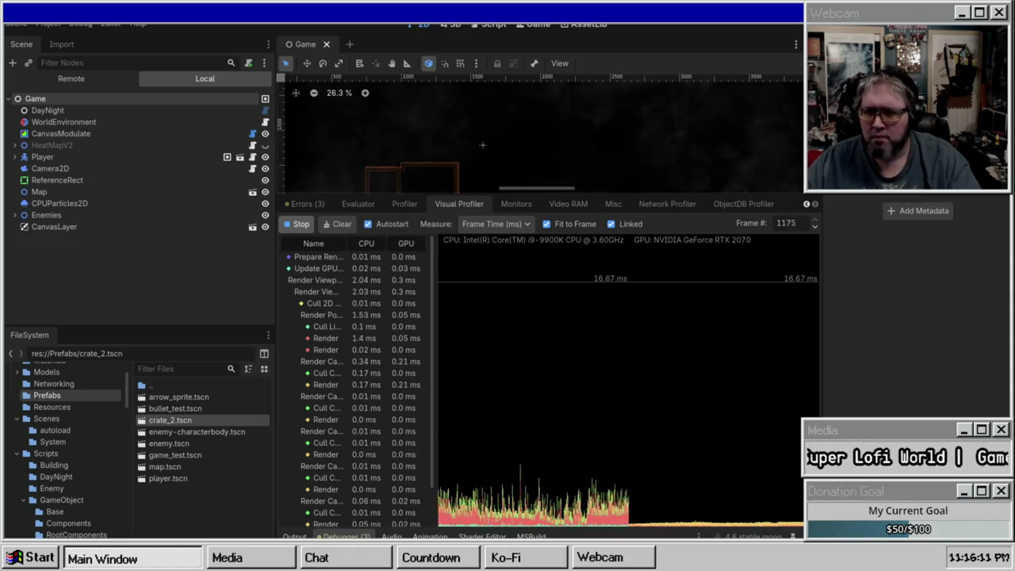
# Stop the game and scrub the render-timing graph to frames near its start
pyautogui.press('F8')
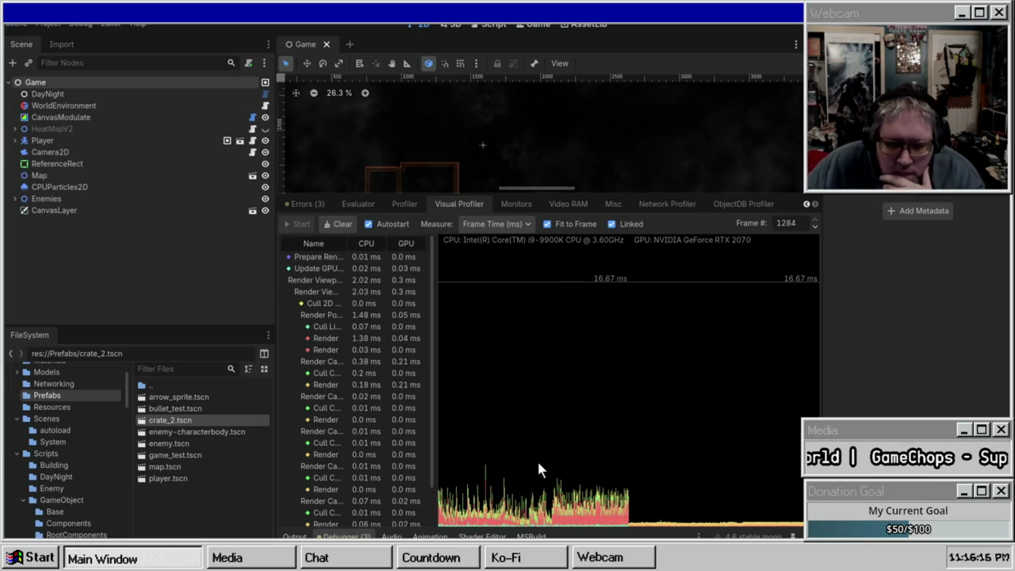
pyautogui.moveTo(522, 485)
pyautogui.mouseDown()
pyautogui.moveTo(584, 480)
pyautogui.moveTo(456, 461)
pyautogui.mouseUp()
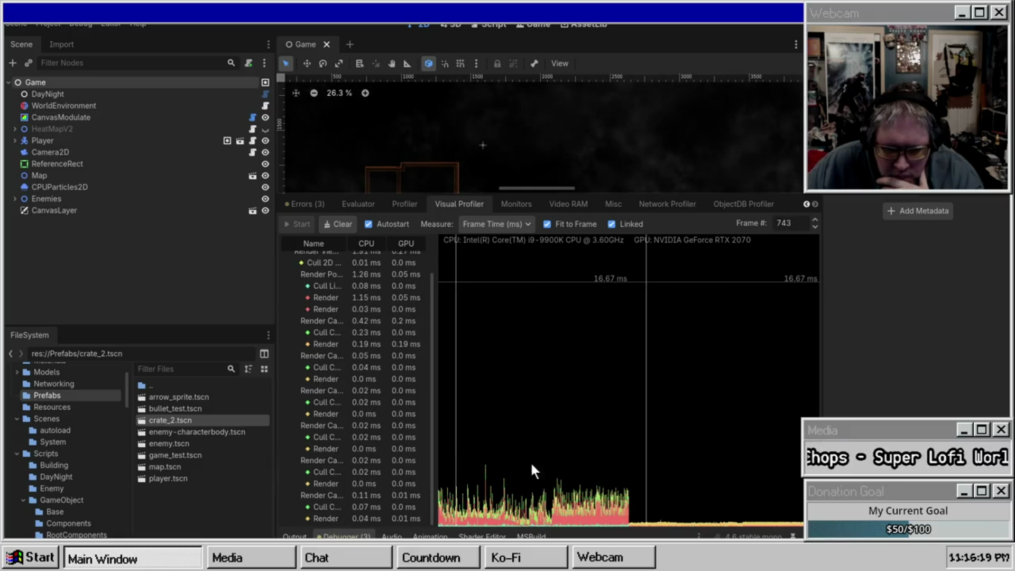
pyautogui.moveTo(531, 421)
pyautogui.mouseDown()
pyautogui.moveTo(610, 423)
pyautogui.moveTo(487, 402)
pyautogui.moveTo(436, 382)
pyautogui.moveTo(404, 355)
pyautogui.mouseUp()
# Widen the timings list and select Render PointLight2D Shadow's 1.33 ms CPU cost
pyautogui.scroll(2, 351, 262)
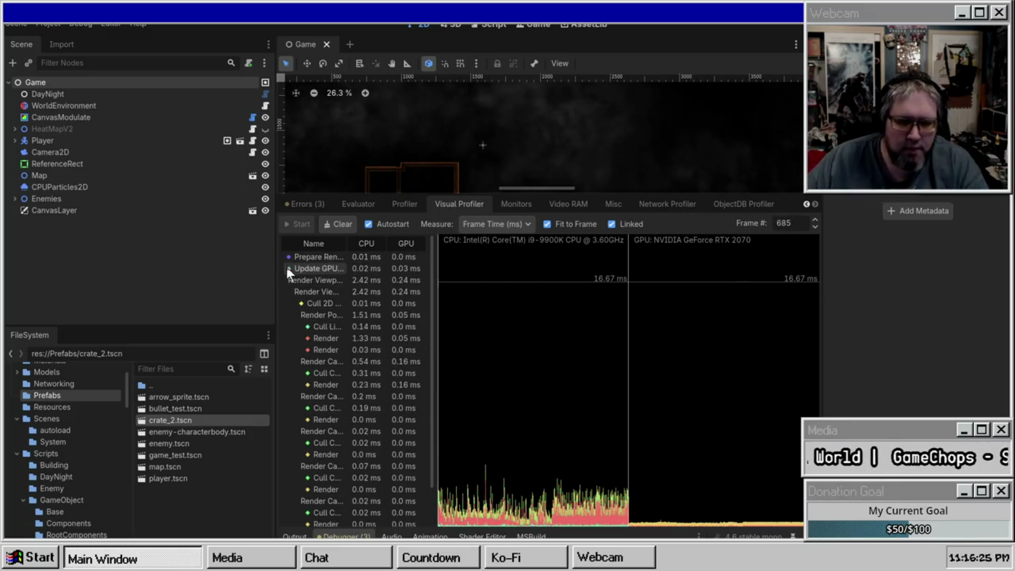
pyautogui.moveTo(435, 279)
pyautogui.mouseDown()
pyautogui.moveTo(538, 287)
pyautogui.moveTo(527, 287)
pyautogui.mouseUp()
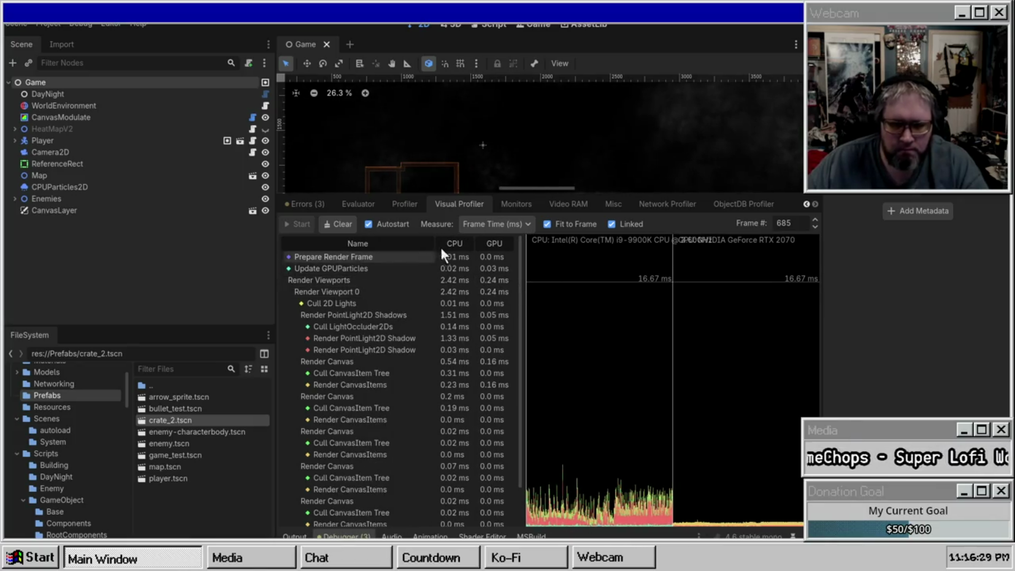
pyautogui.scroll(-2, 386, 270)
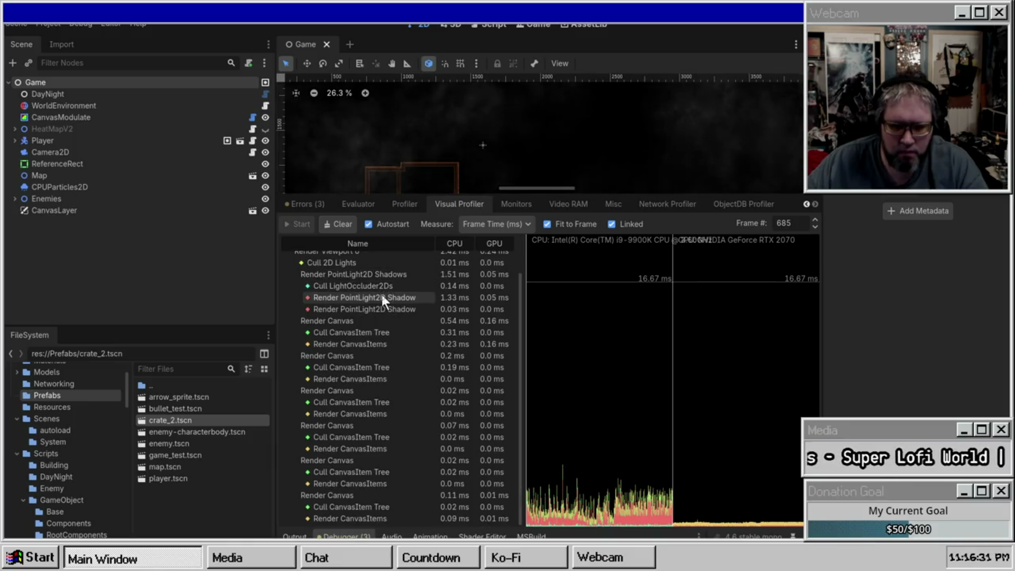
pyautogui.scroll(2, 382, 297)
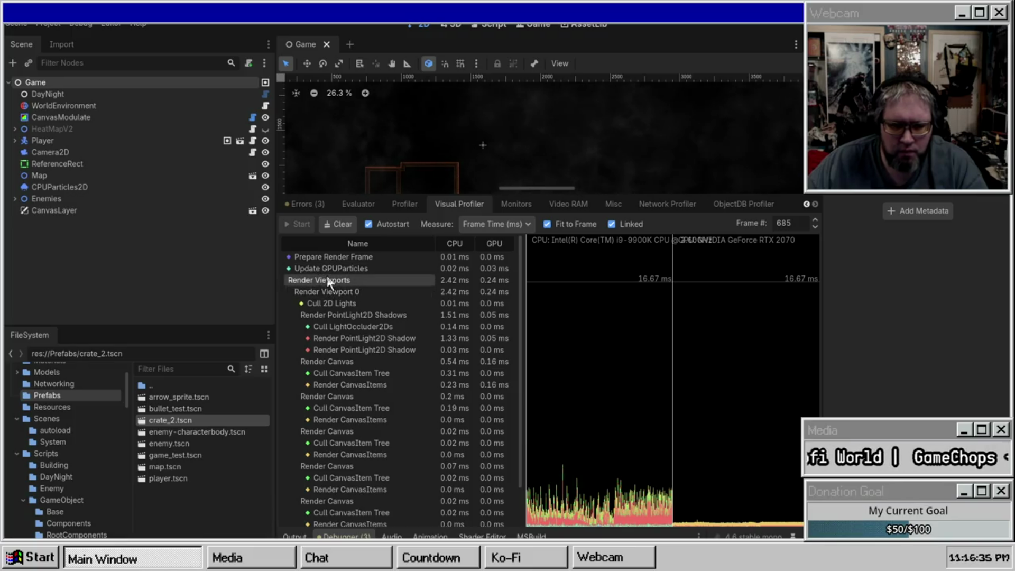
pyautogui.scroll(-2, 383, 344)
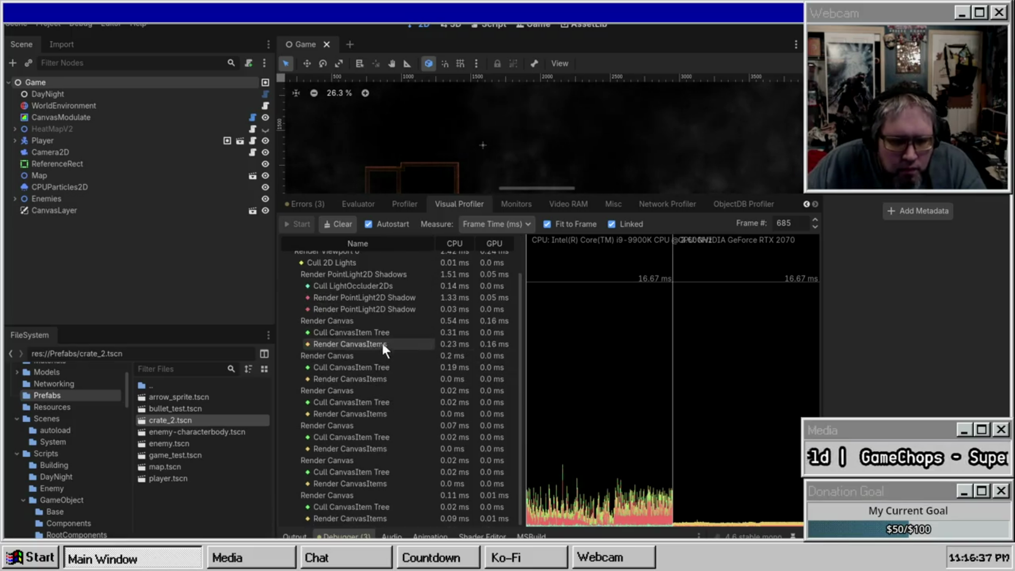
pyautogui.click(369, 301)
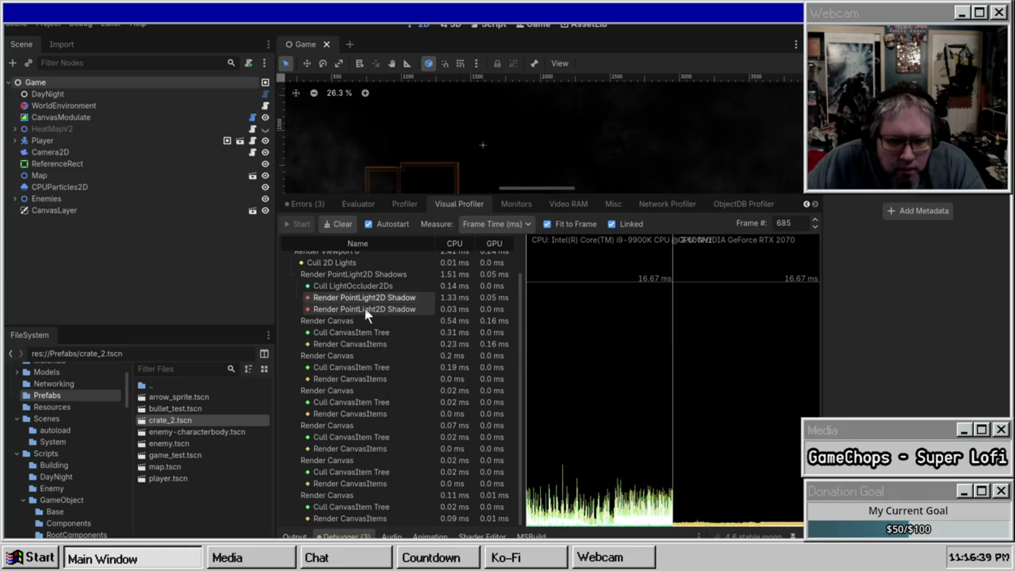
pyautogui.click(452, 298)
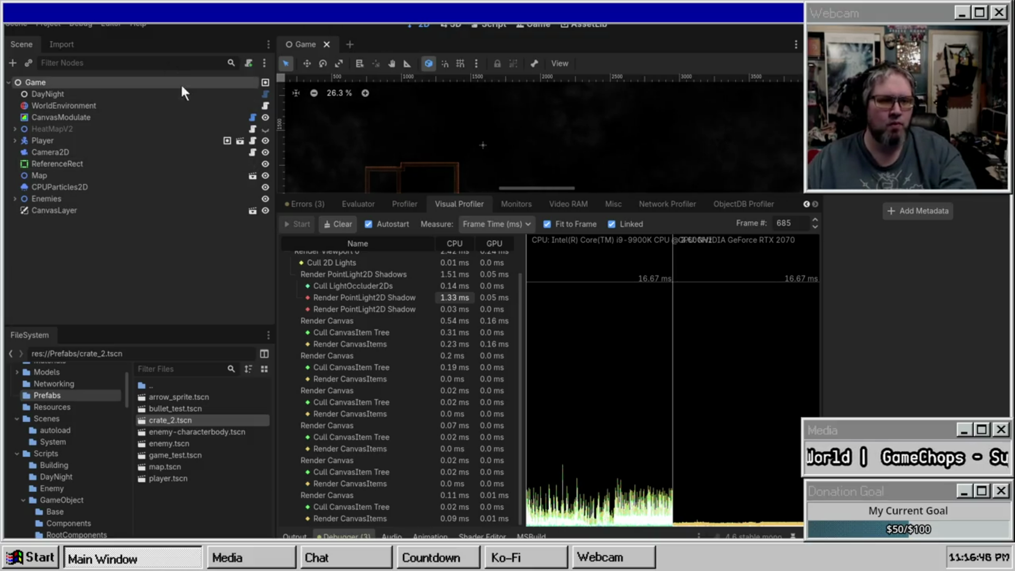
# Delete the PointLight2D node from the Player scene
pyautogui.click(228, 140)
pyautogui.click(69, 210)
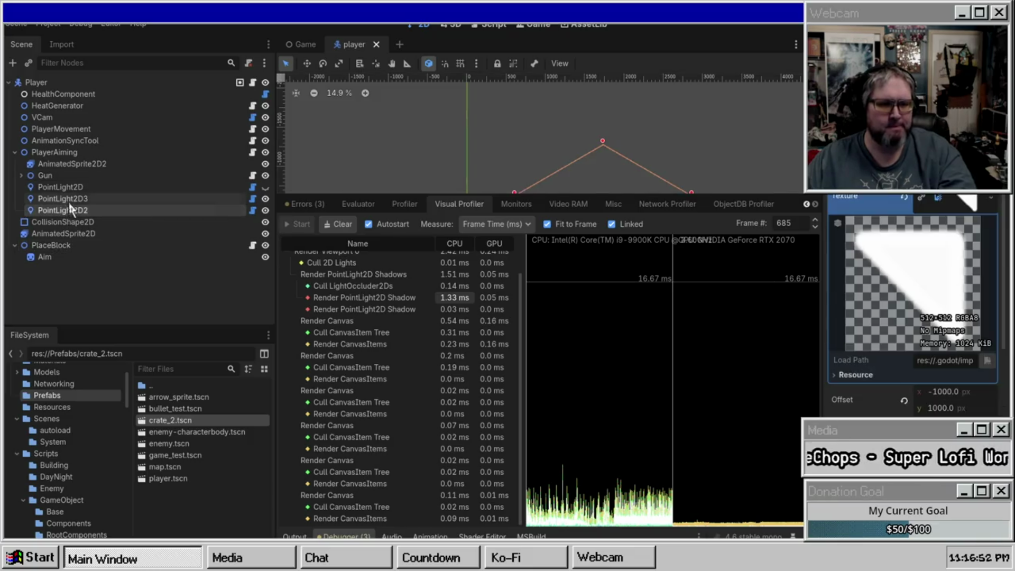
pyautogui.click(74, 188)
pyautogui.press('Delete')
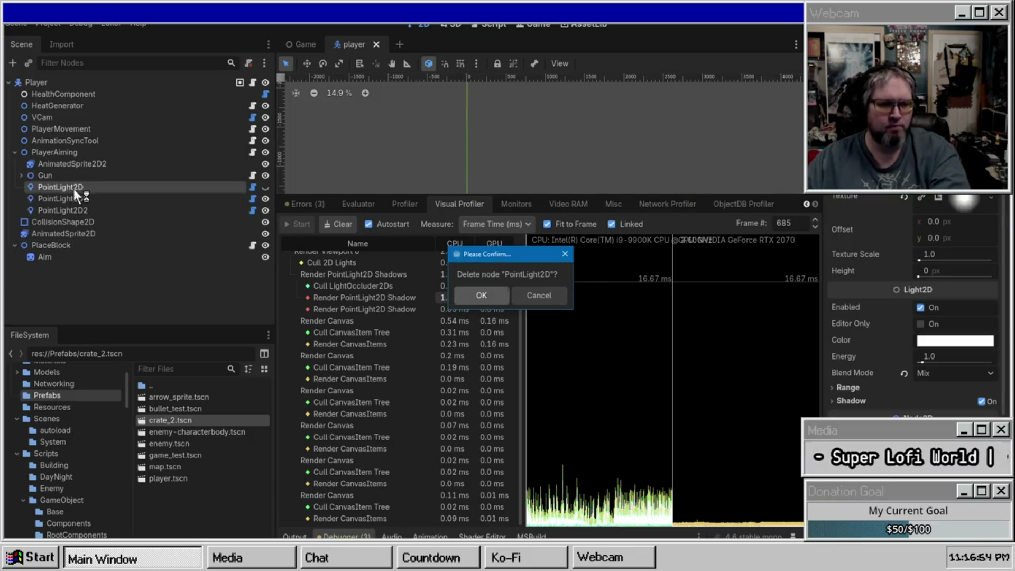
pyautogui.press('Return')
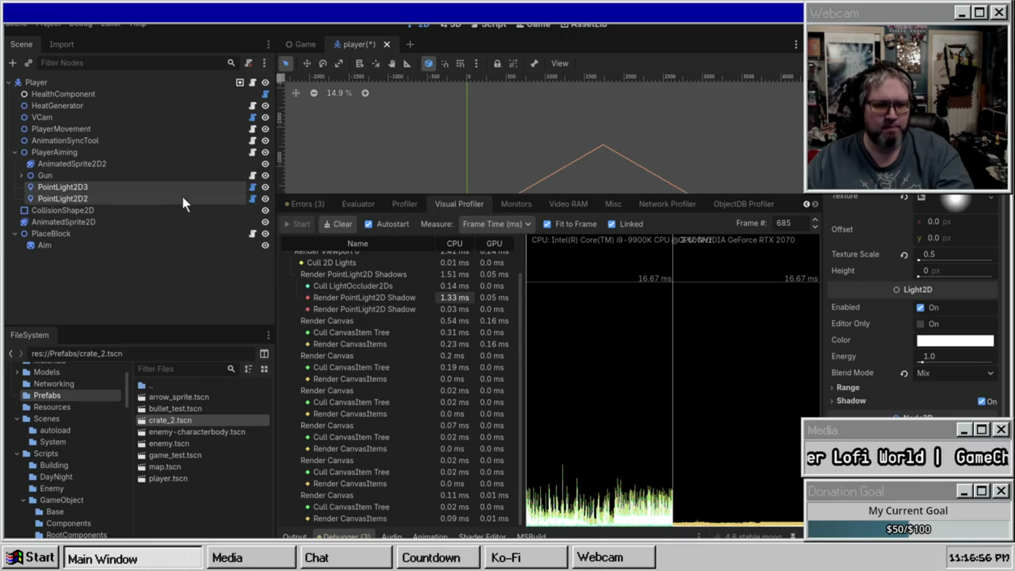
# Hide PointLight2D2 and PointLight2D3, save the Player scene, and rerun the game
pyautogui.scroll(-3, 931, 336)
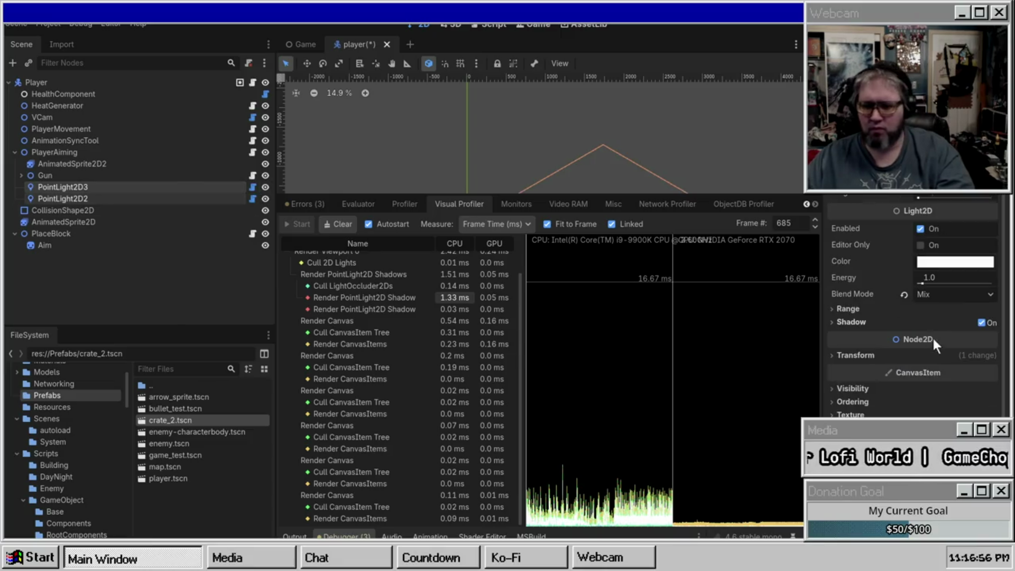
pyautogui.click(859, 388)
pyautogui.click(924, 402)
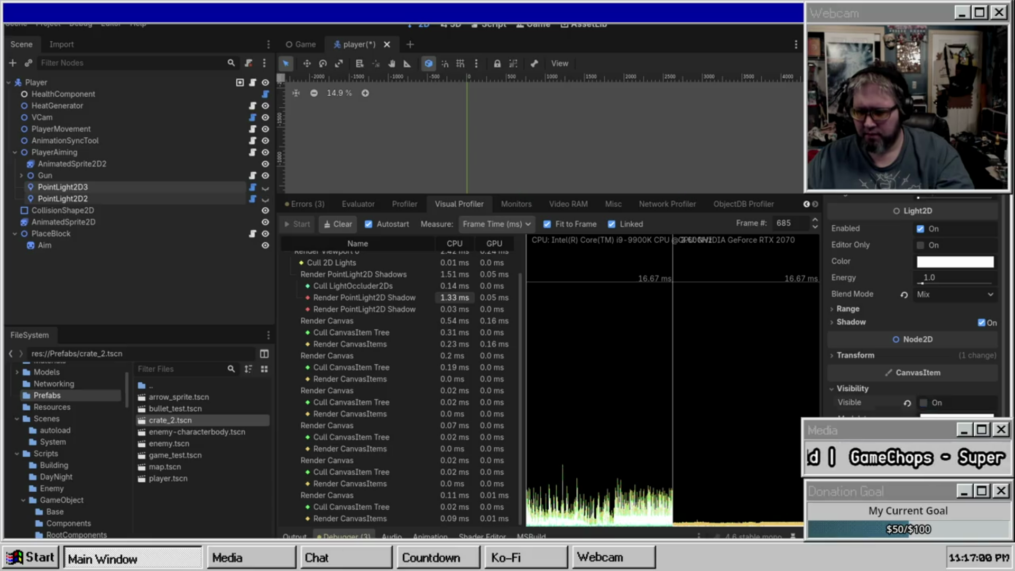
pyautogui.scroll(-3, 913, 317)
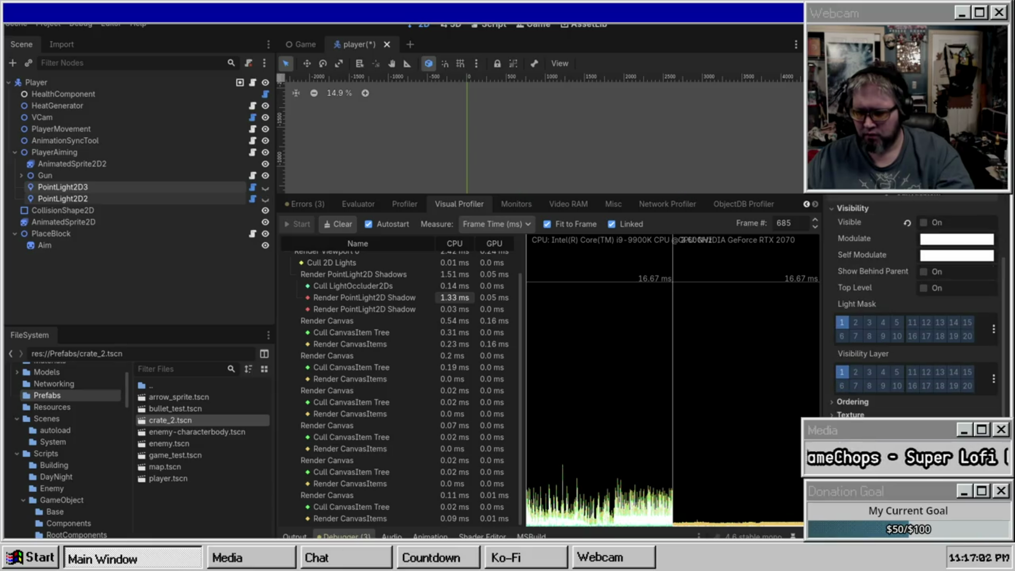
pyautogui.hotkey('ctrl', 's')
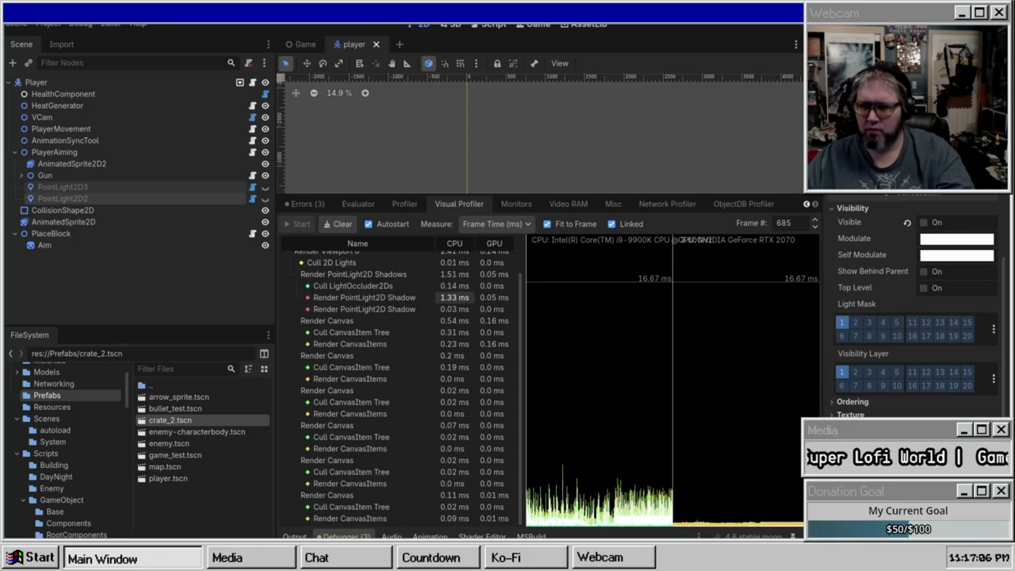
pyautogui.click(303, 44)
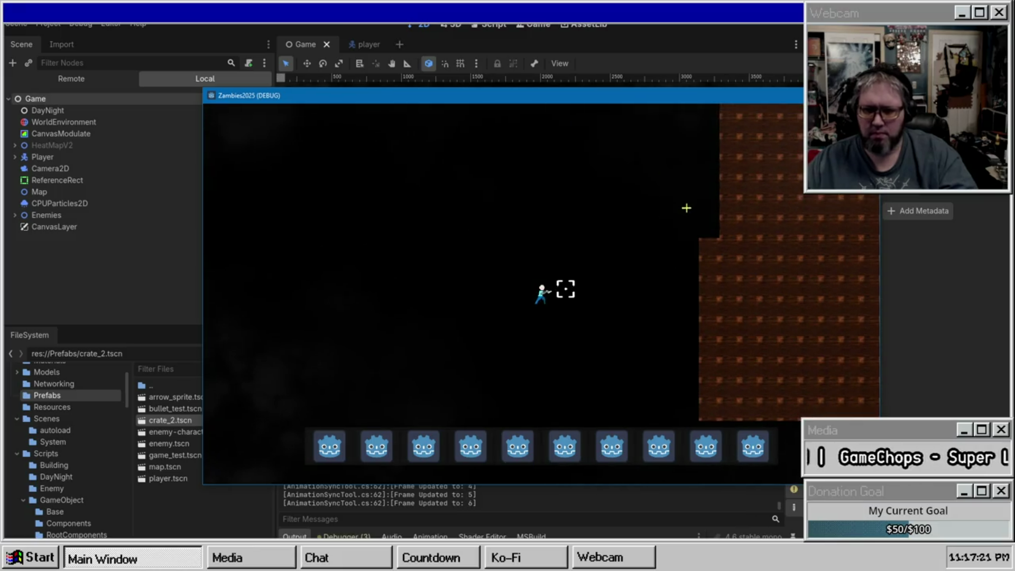
# Quit the game to desktop and inspect frame 150 in the Visual Profiler
pyautogui.press('Escape')
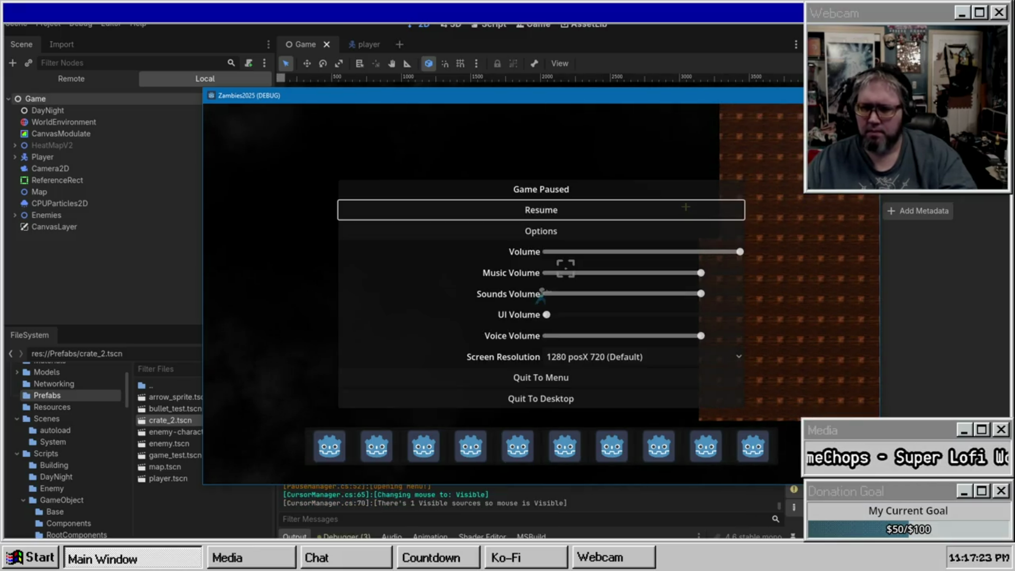
pyautogui.click(508, 398)
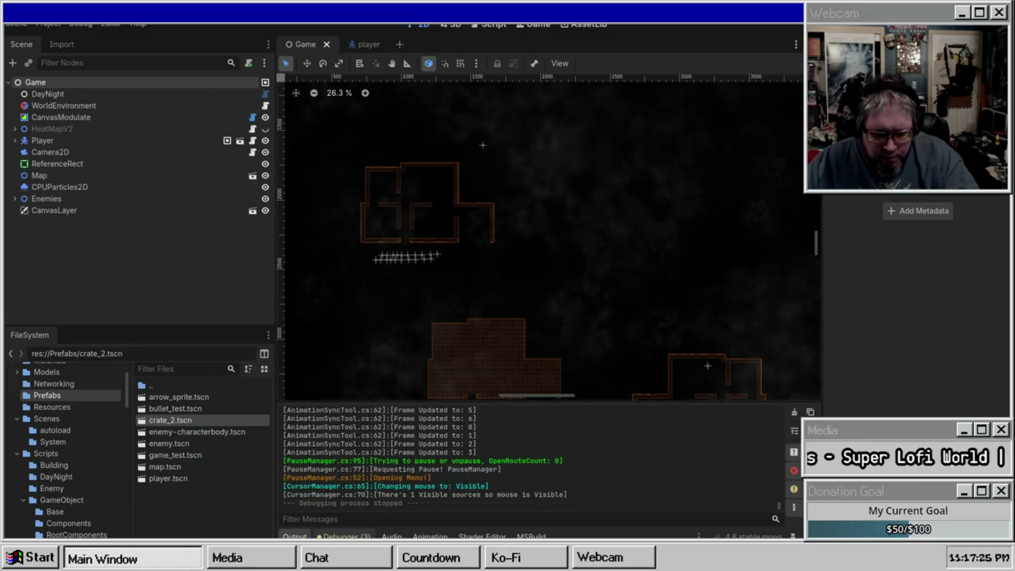
pyautogui.click(344, 536)
pyautogui.click(551, 435)
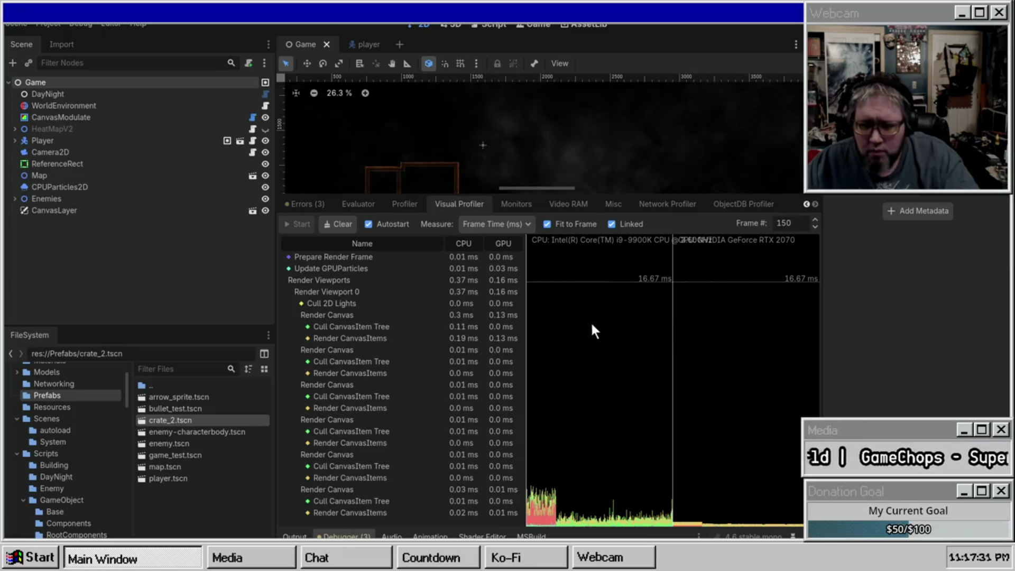
# Scrub the Visual Profiler frames, turn off Fit to Frame and Linked, and check Render CanvasItems
pyautogui.moveTo(566, 489)
pyautogui.mouseDown()
pyautogui.moveTo(542, 513)
pyautogui.moveTo(550, 524)
pyautogui.mouseUp()
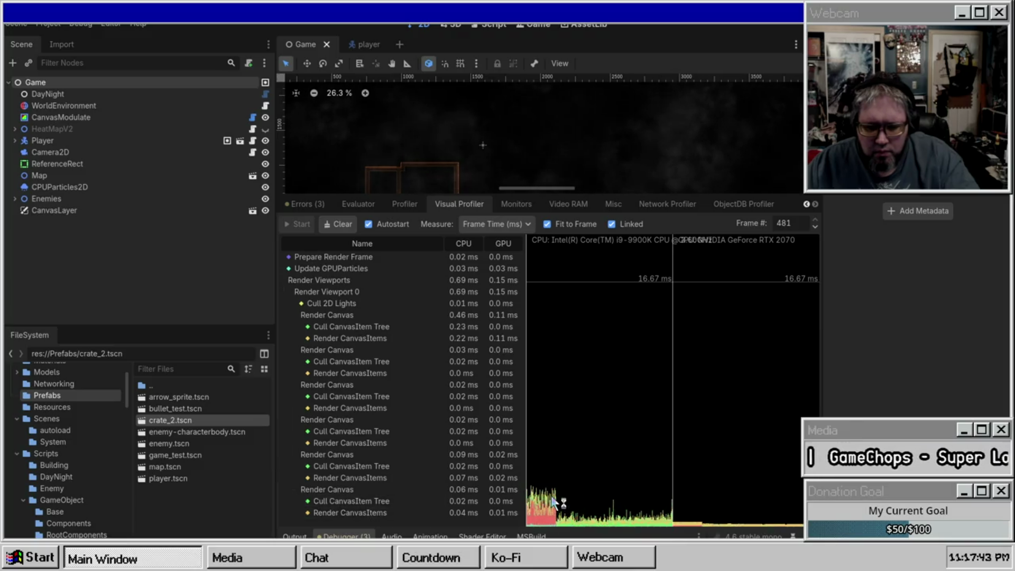
pyautogui.moveTo(571, 523); pyautogui.dragTo(576, 525)
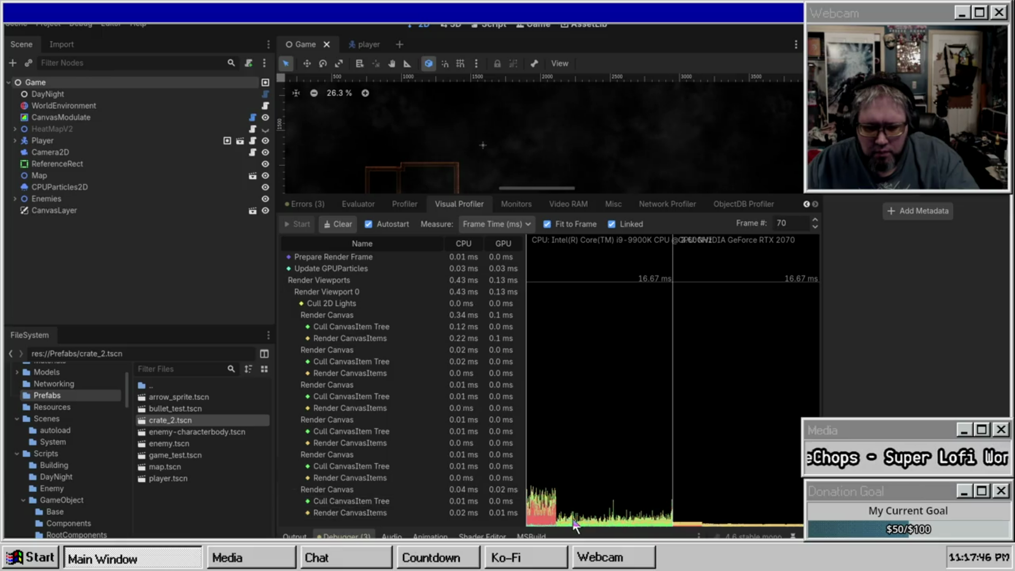
pyautogui.moveTo(653, 466); pyautogui.dragTo(697, 444)
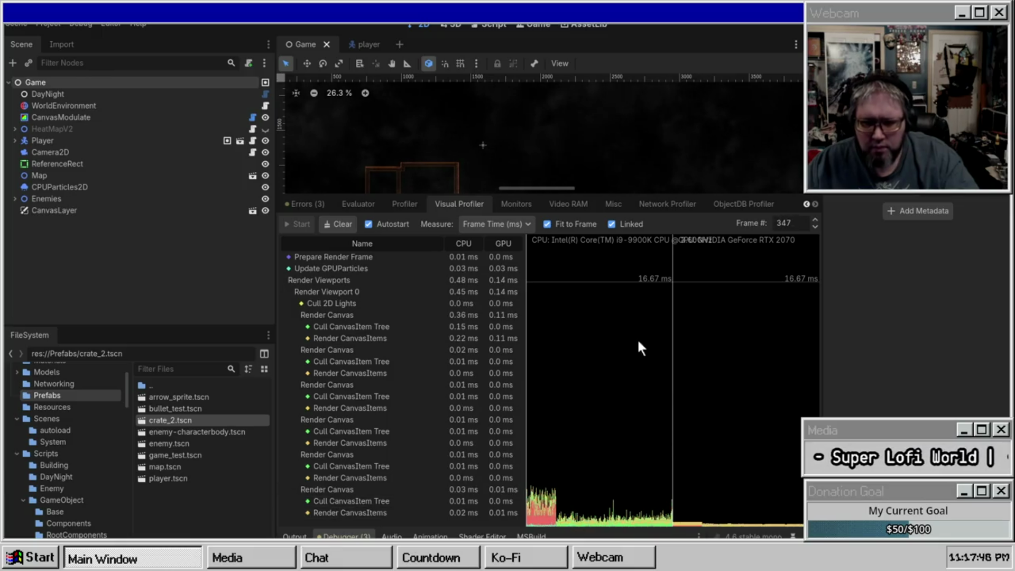
pyautogui.click(559, 224)
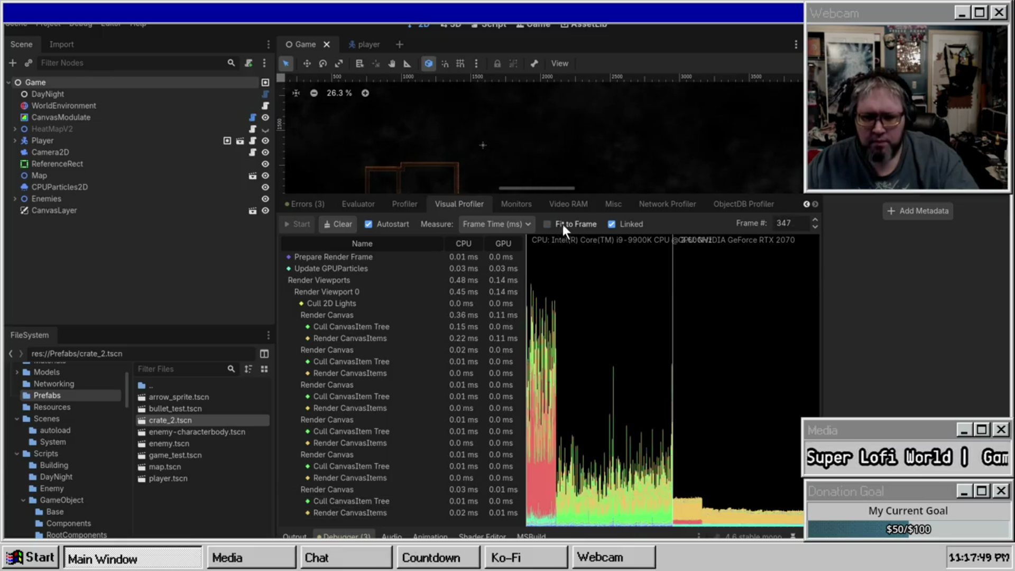
pyautogui.click(623, 222)
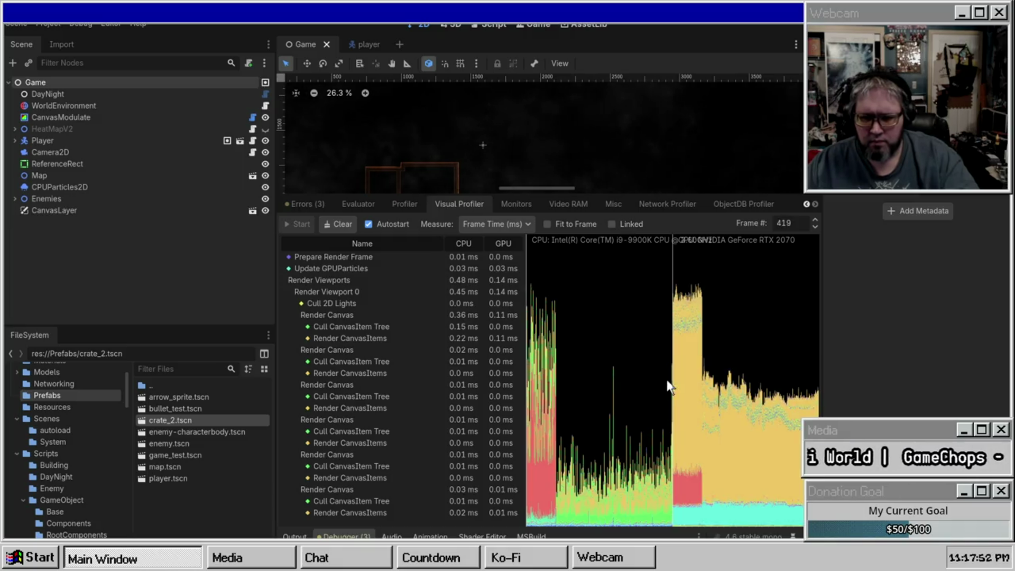
pyautogui.click(693, 408)
# Relink CPU/GPU scales, keep Frame Time (ms), and scrub the Profiler graph to frame 92
pyautogui.click(617, 222)
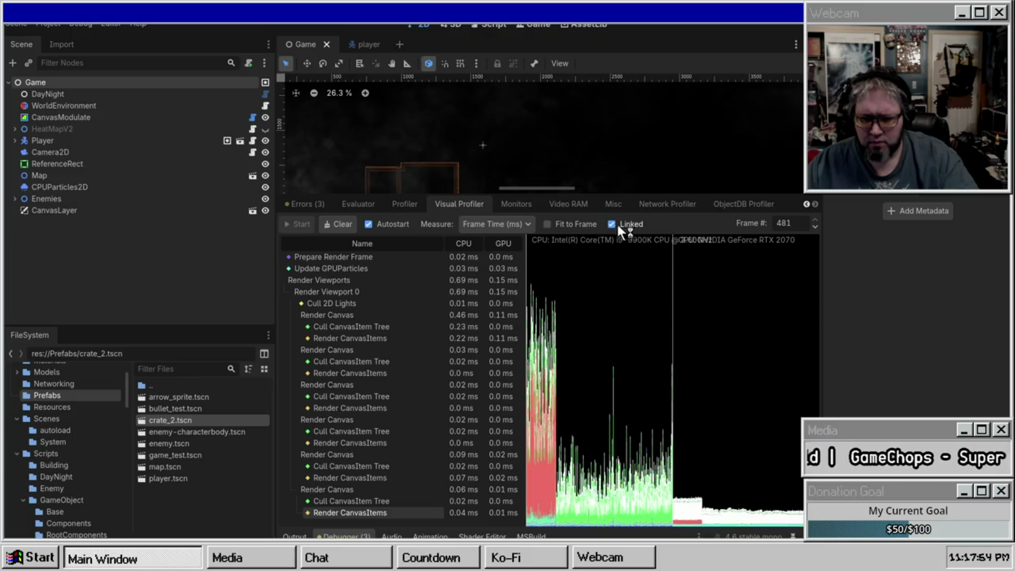
pyautogui.click(484, 224)
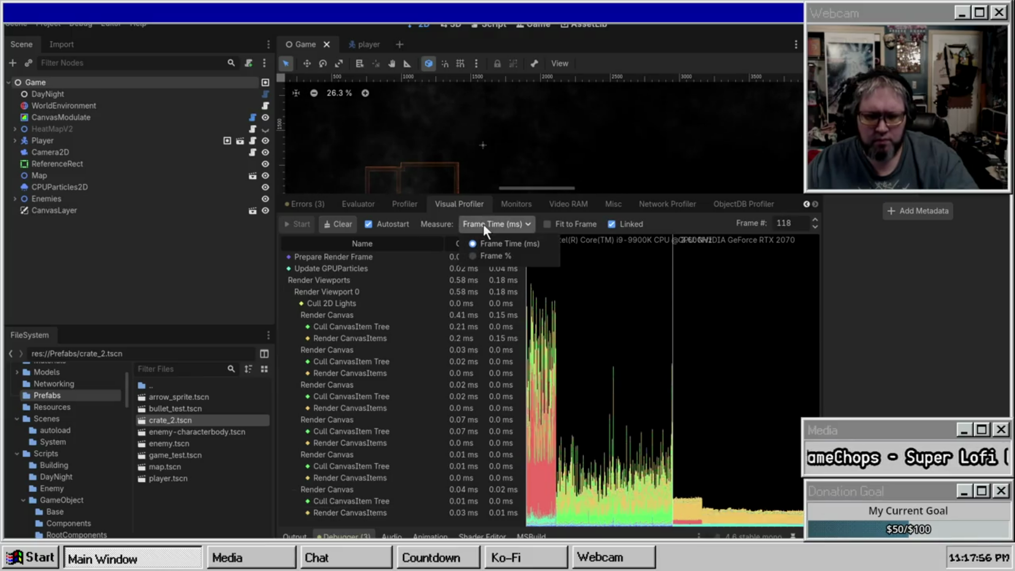
pyautogui.click(486, 224)
pyautogui.click(418, 204)
pyautogui.moveTo(580, 468); pyautogui.dragTo(557, 471)
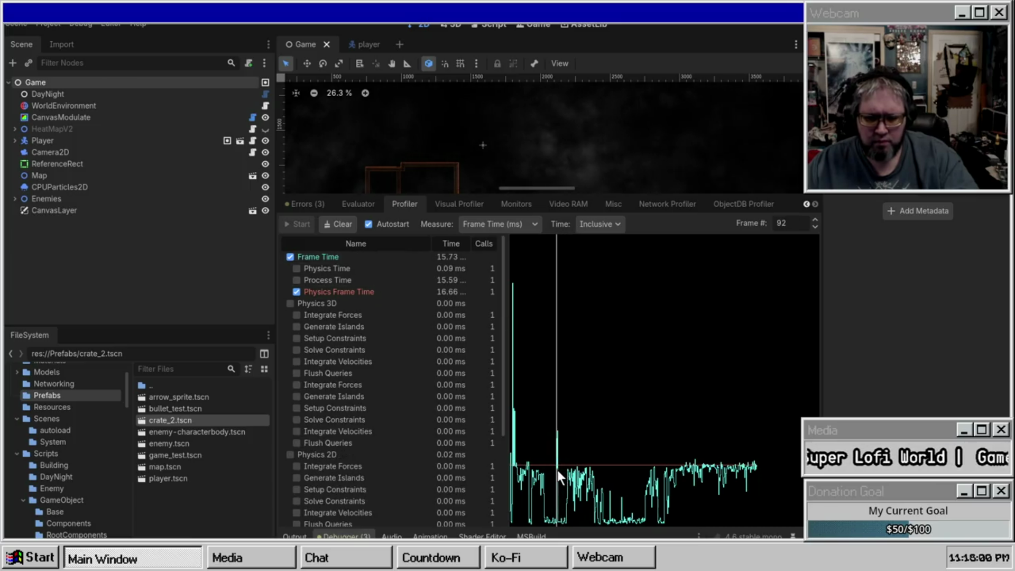
# Toggle Process Time on and off in the Profiler graph, then open the player scene
pyautogui.click(354, 279)
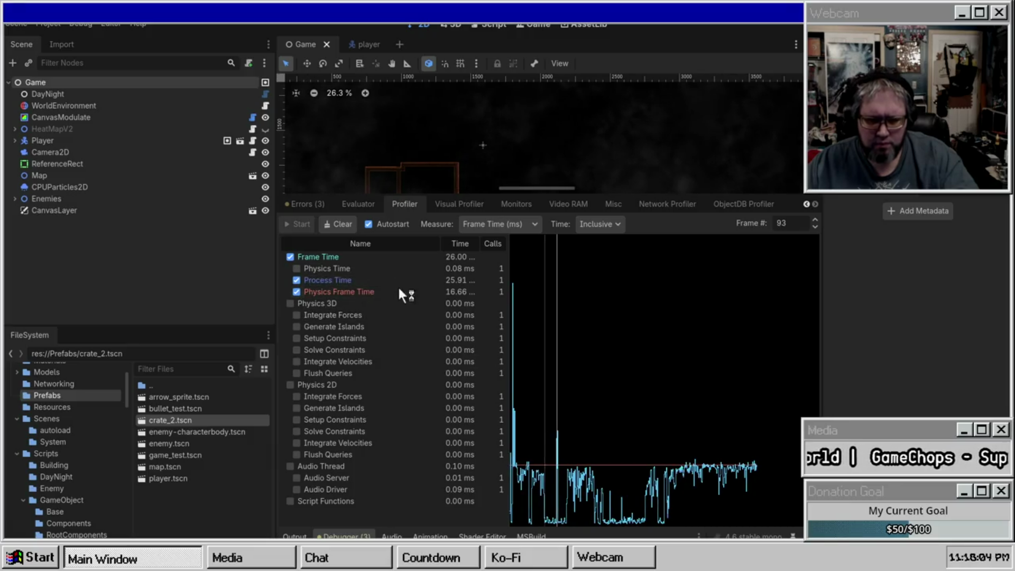
pyautogui.click(296, 280)
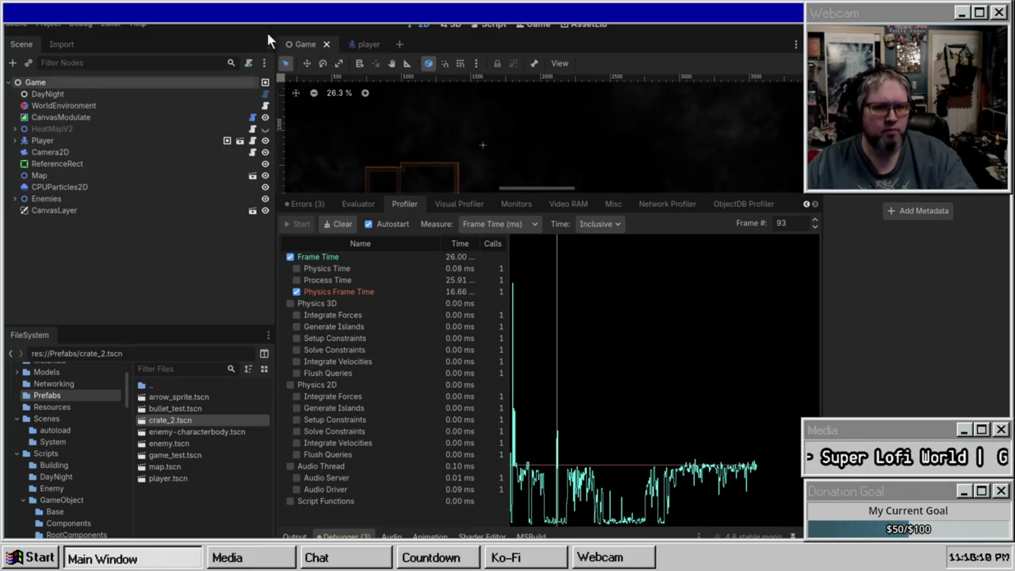
pyautogui.click(364, 45)
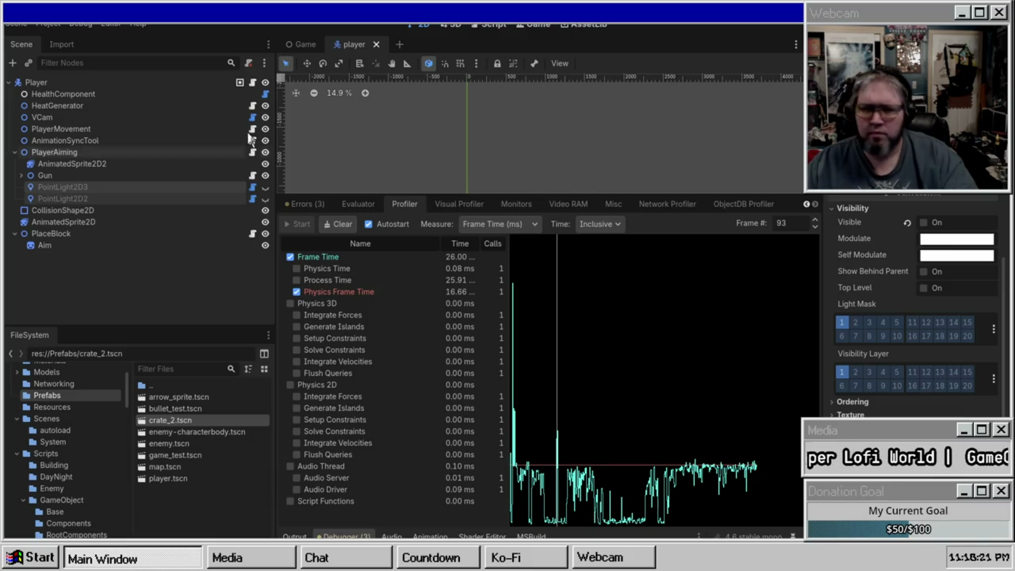
# Select PlayerAiming, then hide CanvasModulate in the Game scene
pyautogui.click(77, 154)
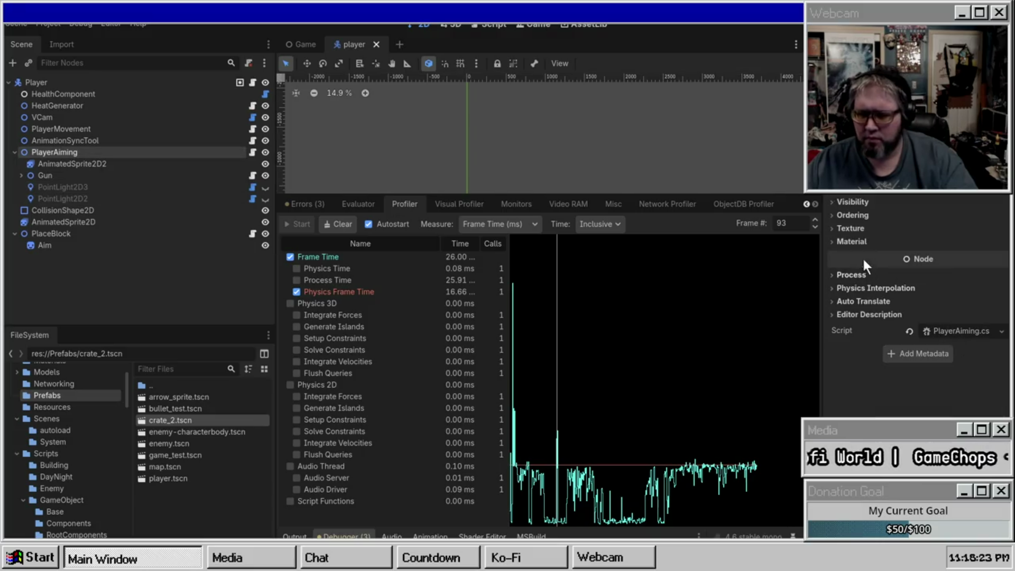
pyautogui.click(309, 44)
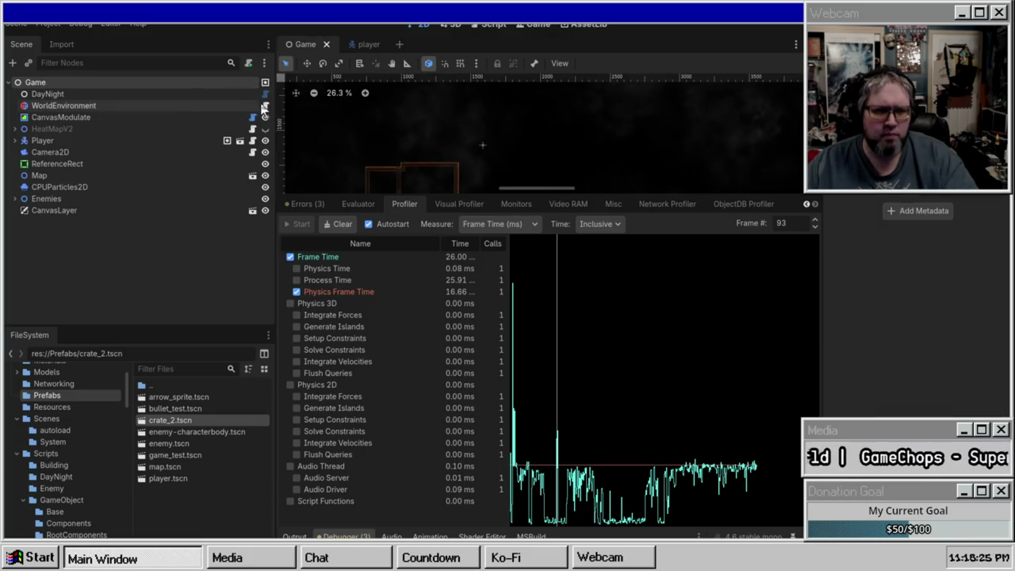
pyautogui.click(263, 117)
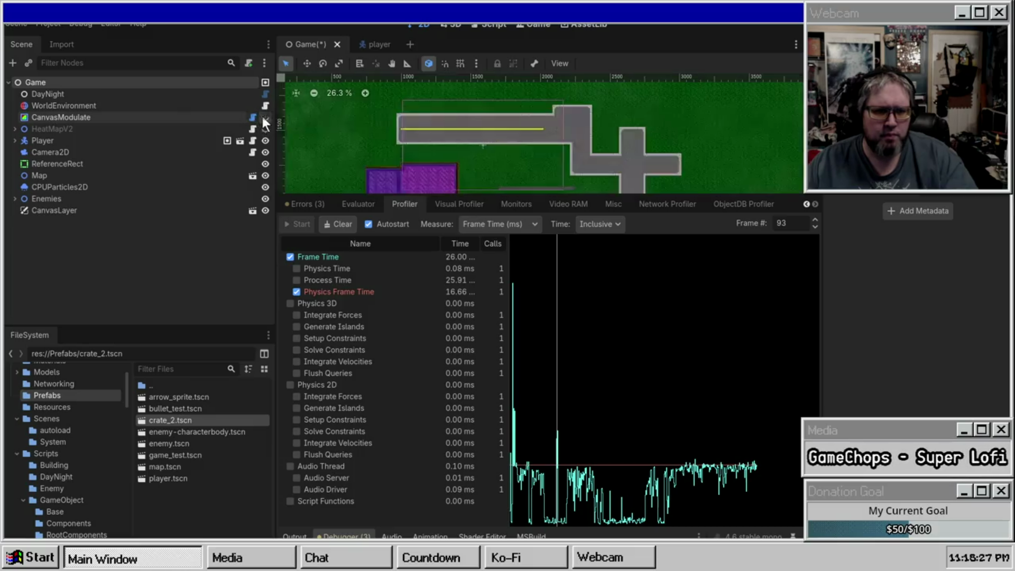
pyautogui.click(375, 45)
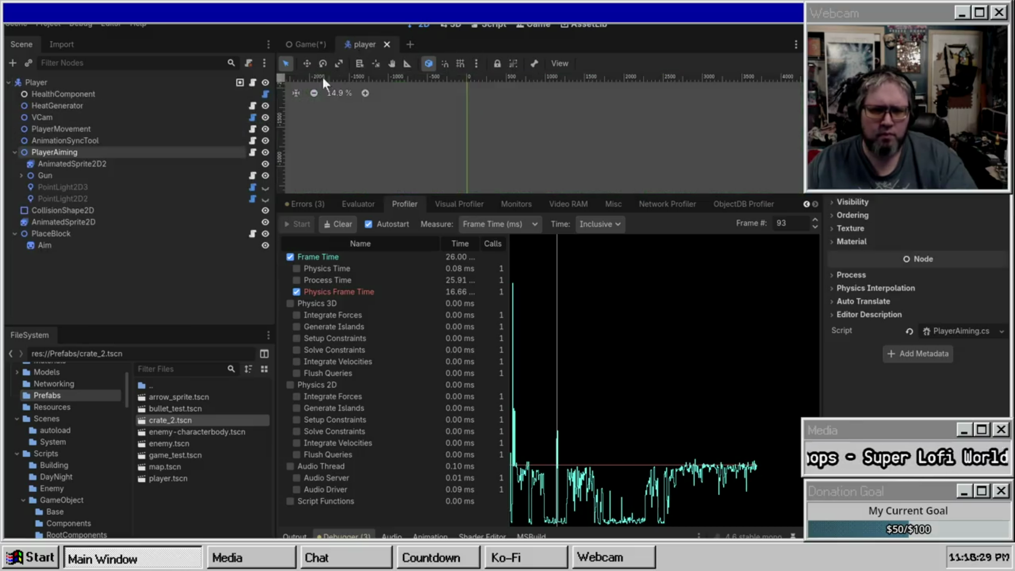
# Set PlayerAiming's Process Mode to Disabled, save the player scene, and run the game
pyautogui.click(893, 275)
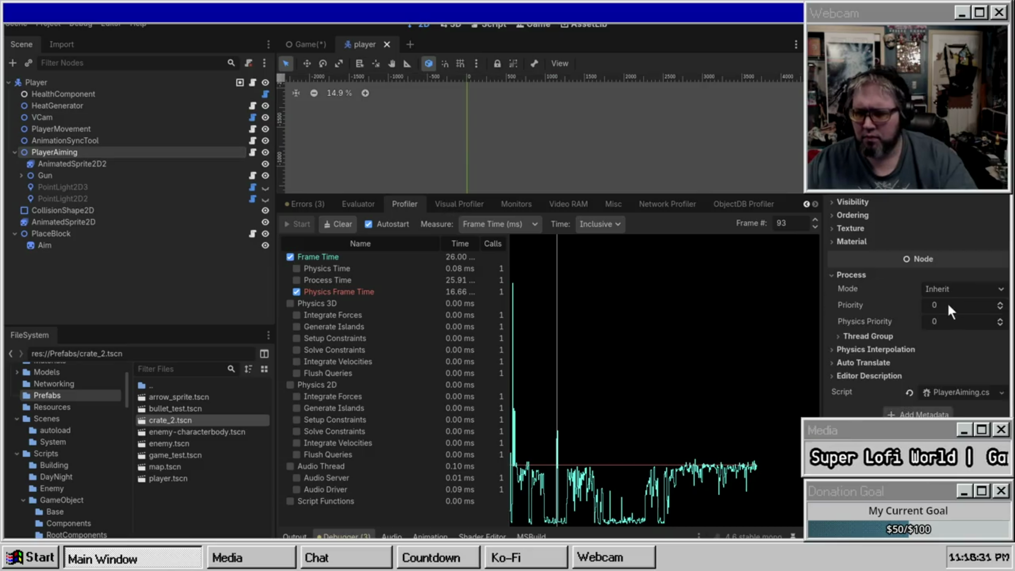
pyautogui.click(957, 291)
pyautogui.click(969, 349)
pyautogui.hotkey('ctrl', 's')
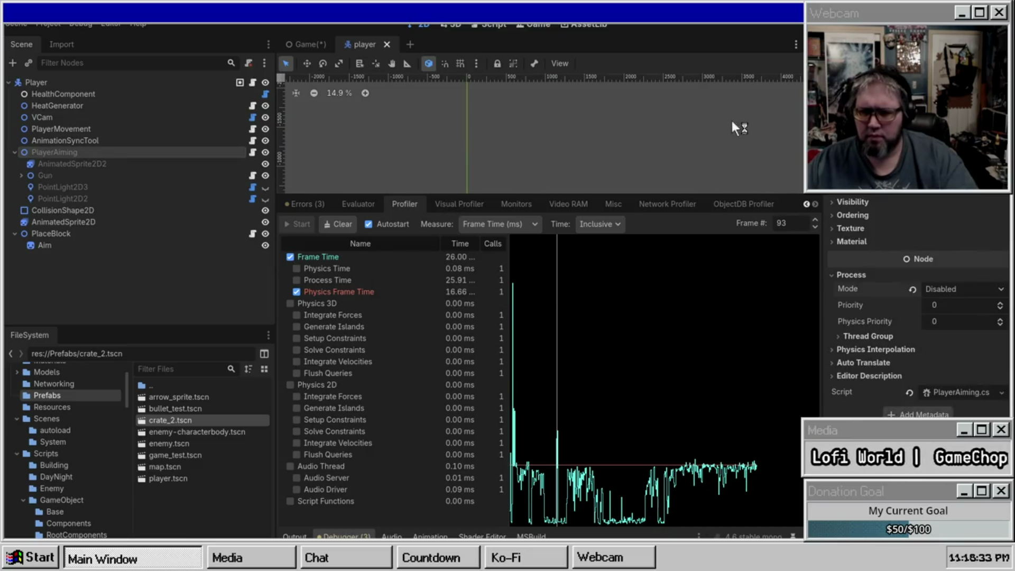
pyautogui.click(305, 45)
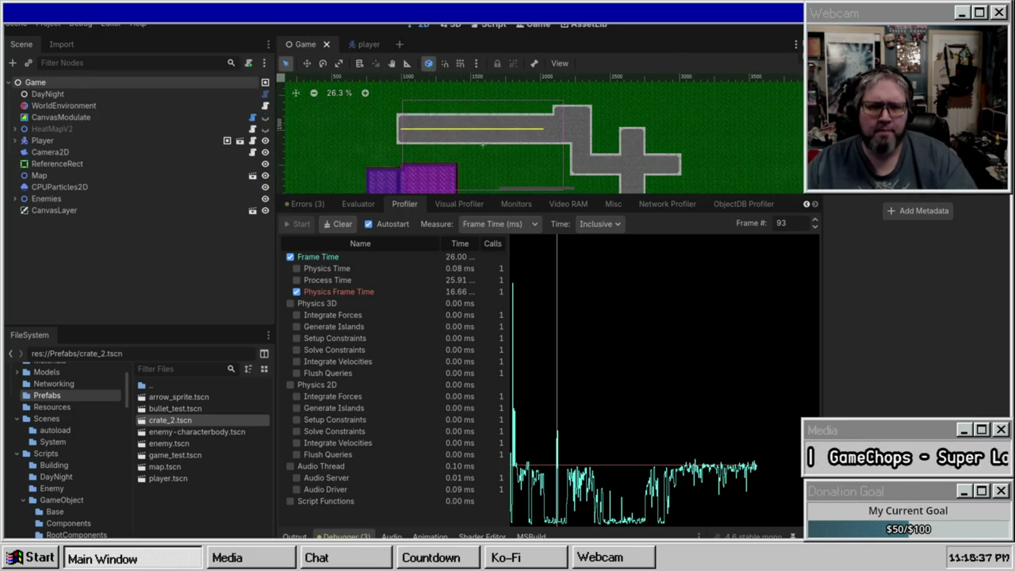
pyautogui.press('F5')
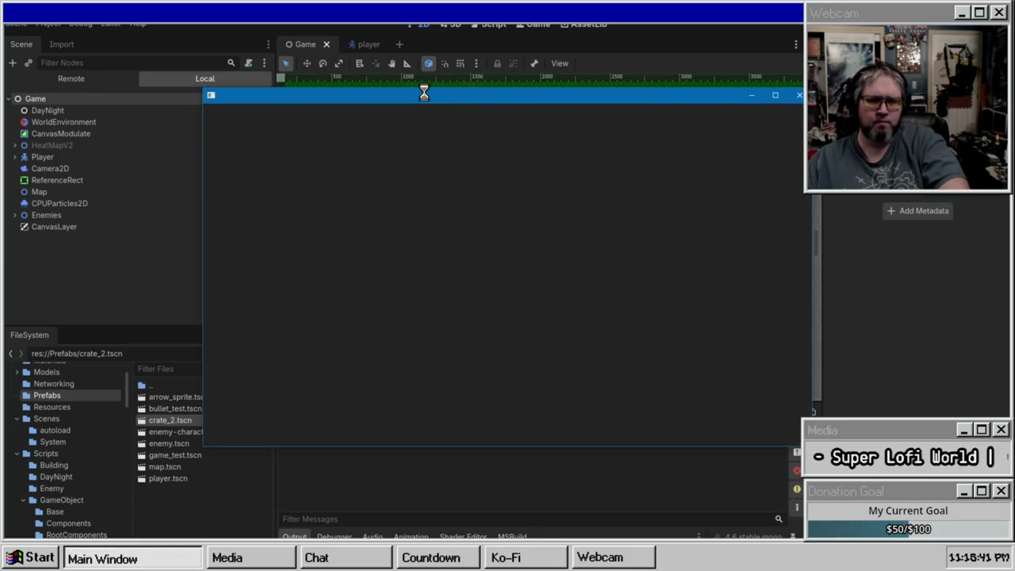
# Pause the running game, then return to the player scene in the 2D view
pyautogui.press('Escape')
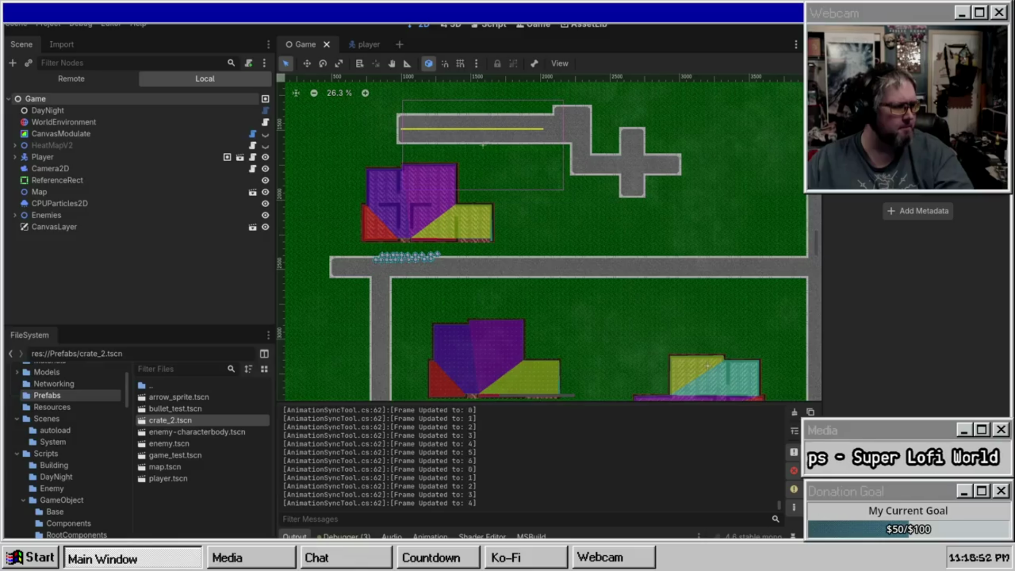
pyautogui.press('Escape')
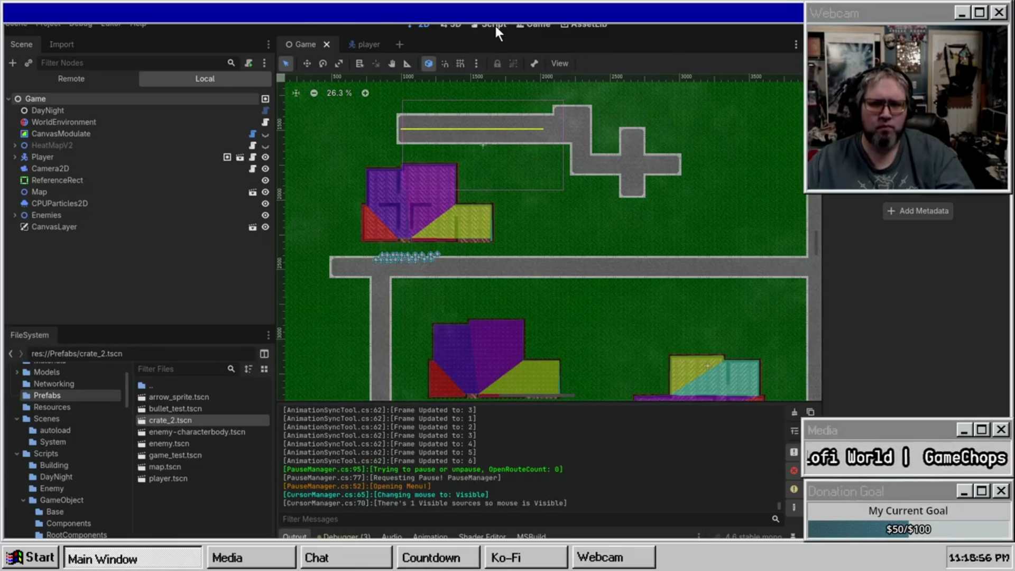
pyautogui.click(494, 24)
pyautogui.click(362, 42)
pyautogui.click(421, 23)
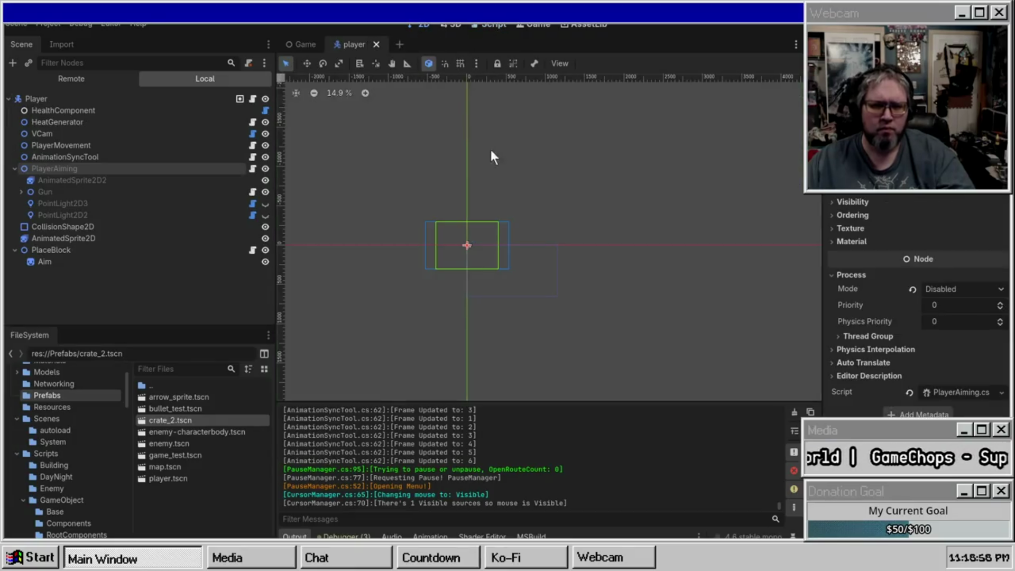
# Select PlaceBlock, clear the Output log, and stop the running game with F8
pyautogui.click(71, 251)
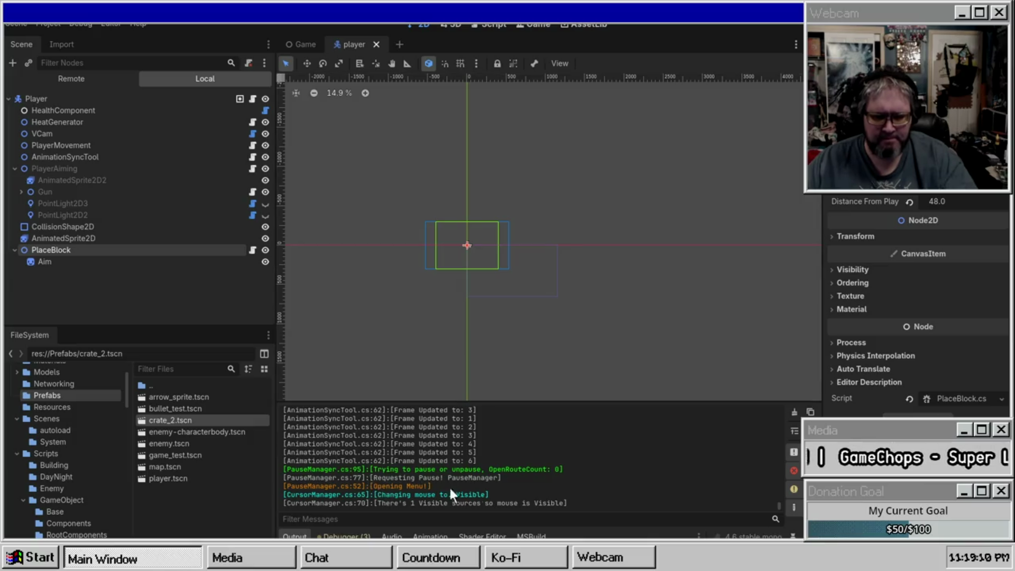
pyautogui.click(794, 412)
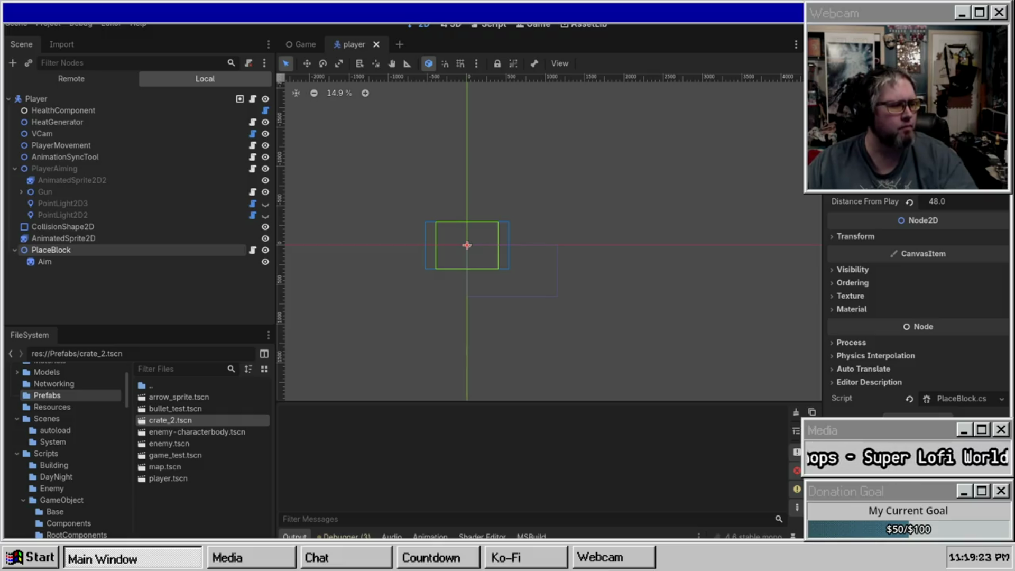
pyautogui.press('F8')
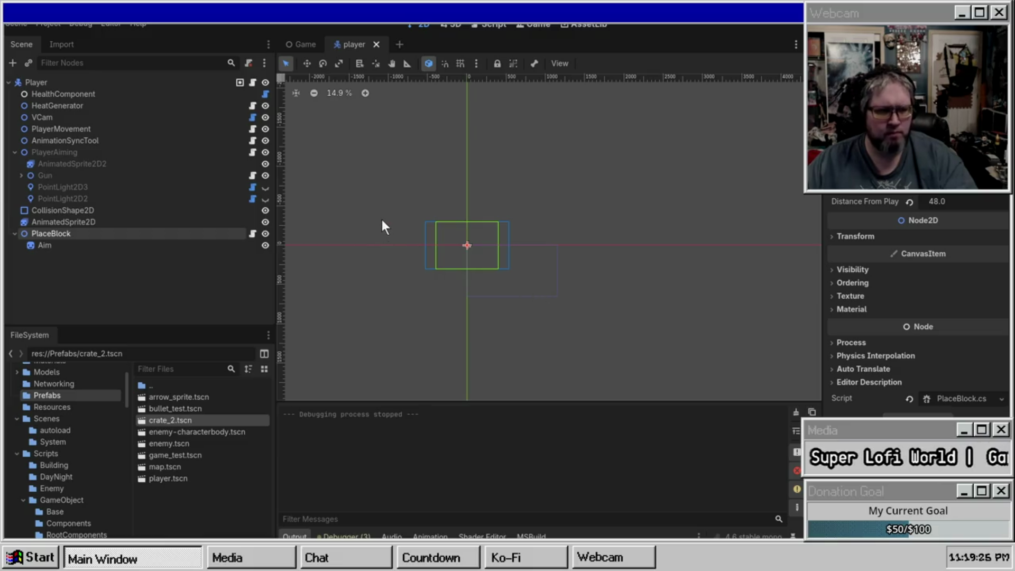
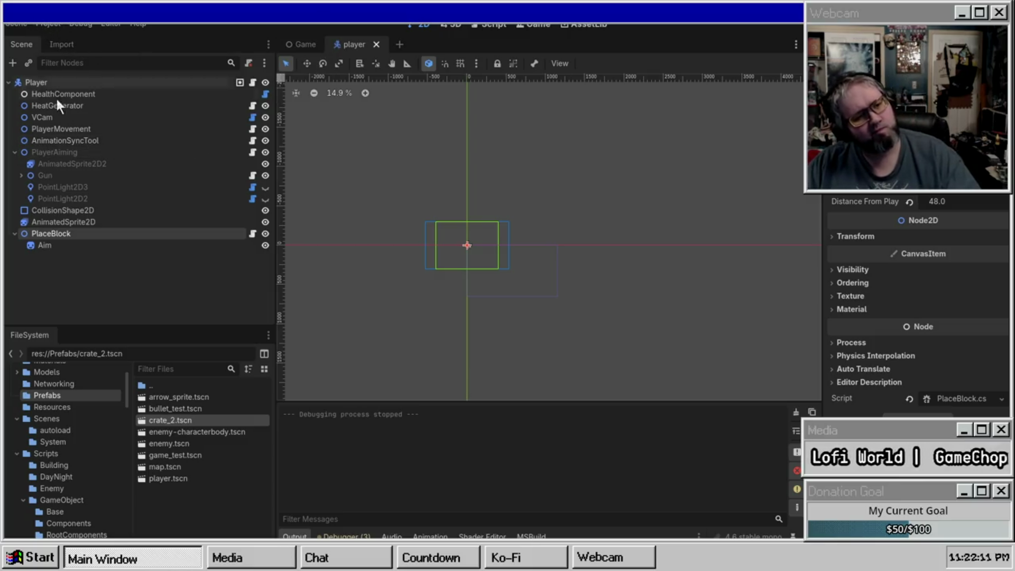
# Open the PauseManager scene from the Scenes/System folder in the FileSystem dock
pyautogui.click(299, 43)
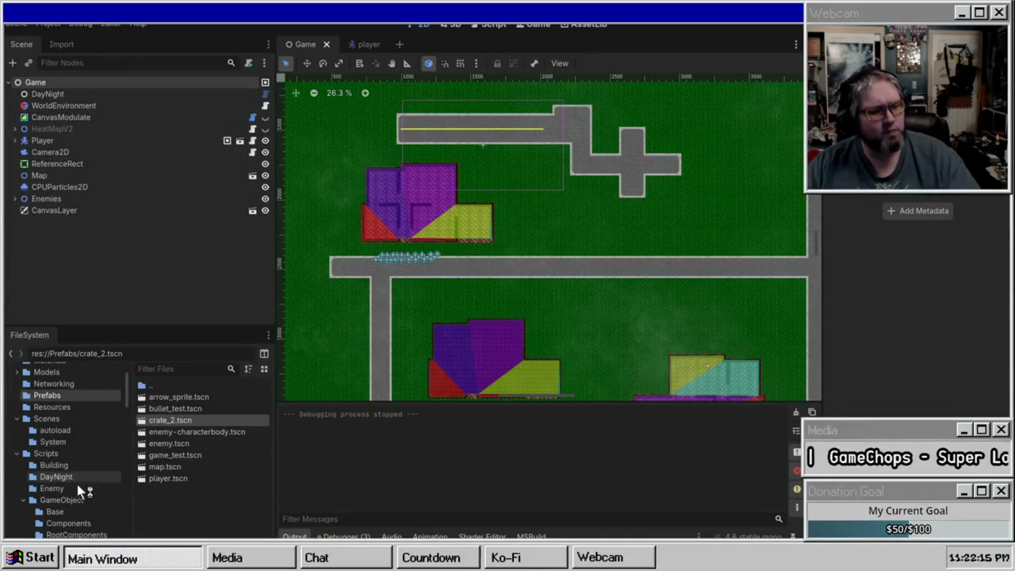
pyautogui.click(50, 430)
pyautogui.click(56, 443)
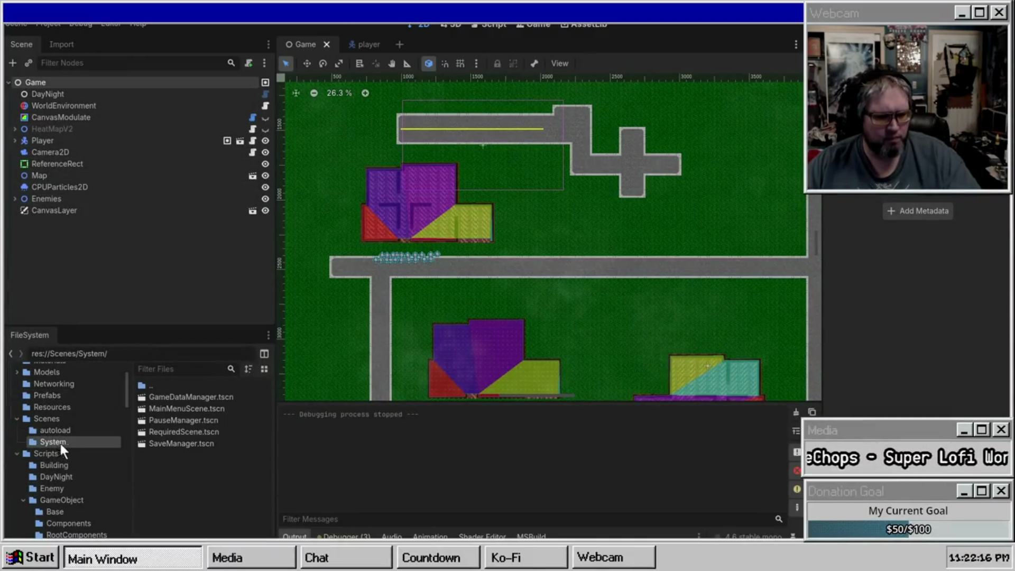
pyautogui.doubleClick(170, 423)
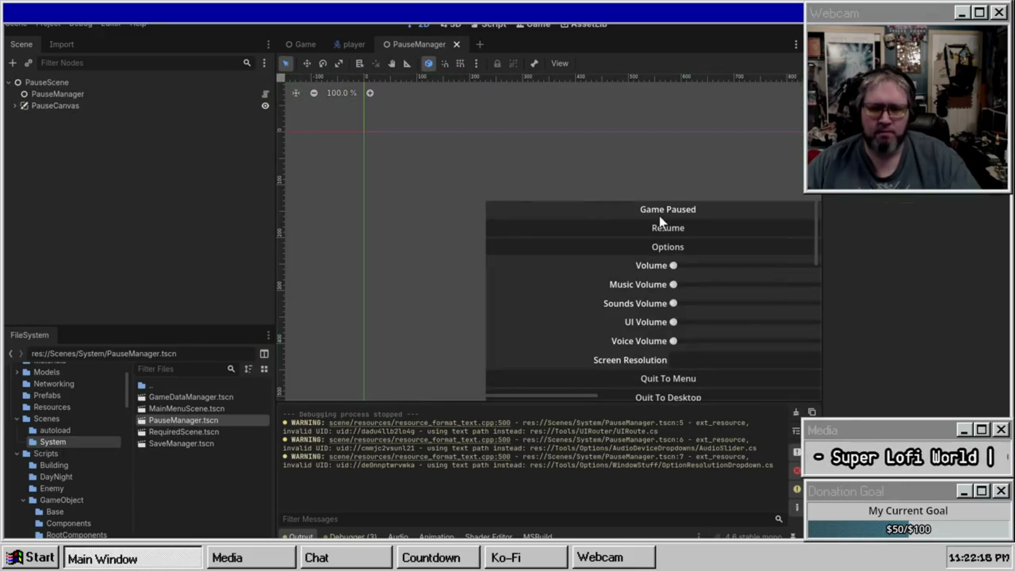
# Expand the OptionsRoute branch and turn on the OptionsPanel's visibility in the editor
pyautogui.click(534, 199)
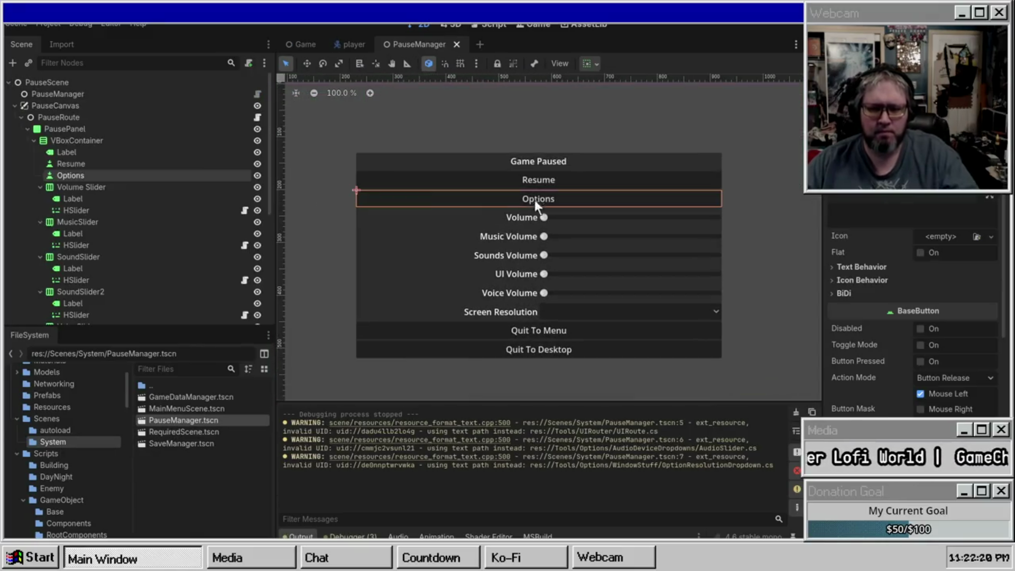
pyautogui.click(39, 143)
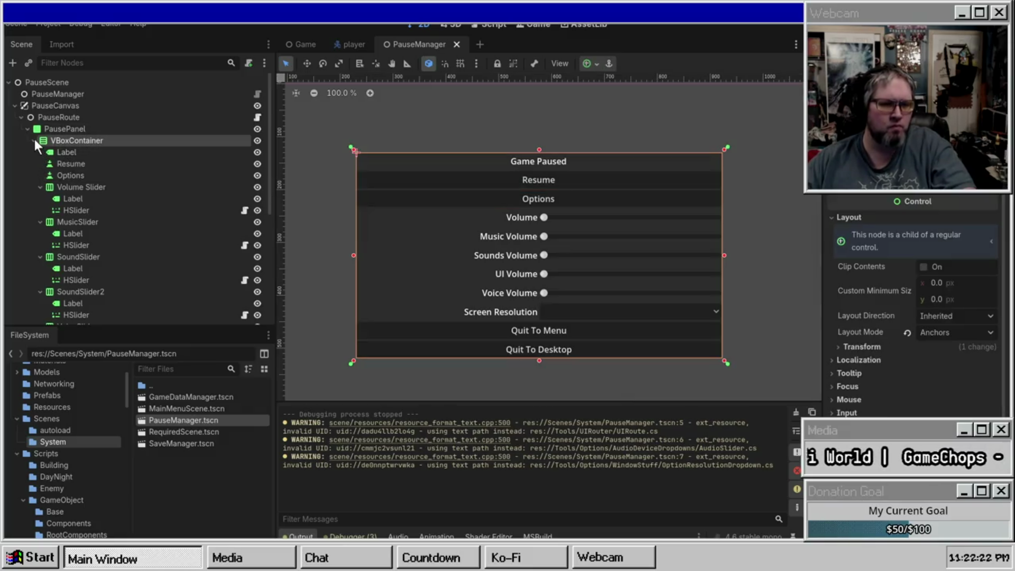
pyautogui.click(34, 140)
pyautogui.click(34, 140)
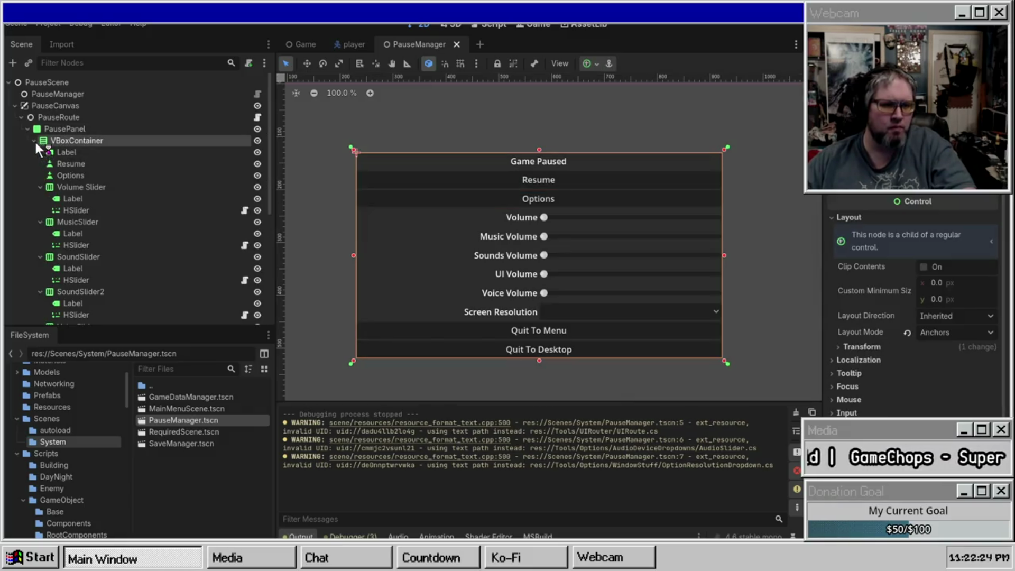
pyautogui.click(34, 140)
pyautogui.click(90, 161)
pyautogui.click(89, 176)
pyautogui.click(79, 165)
pyautogui.click(63, 173)
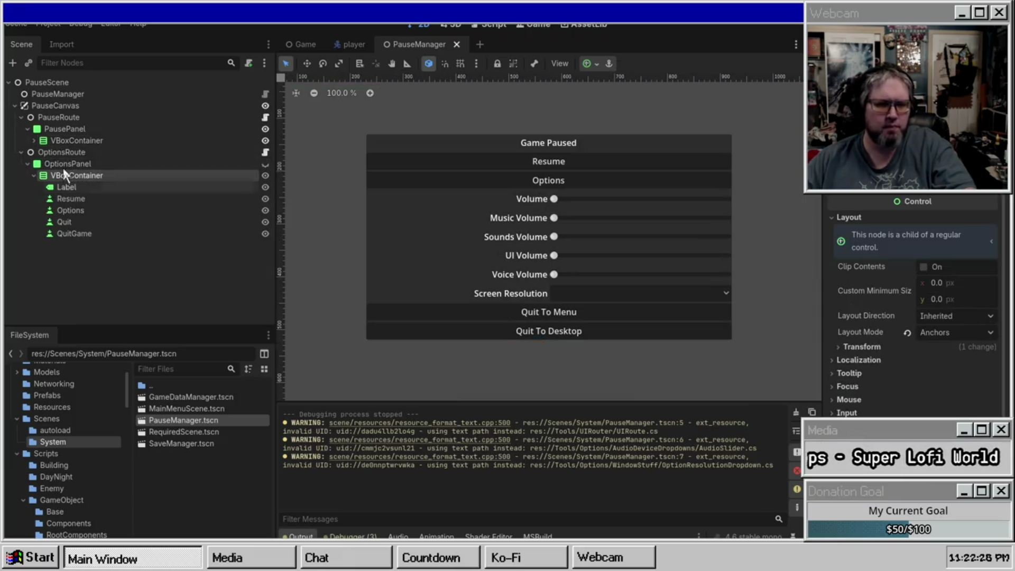
pyautogui.click(67, 164)
pyautogui.click(64, 175)
pyautogui.click(265, 165)
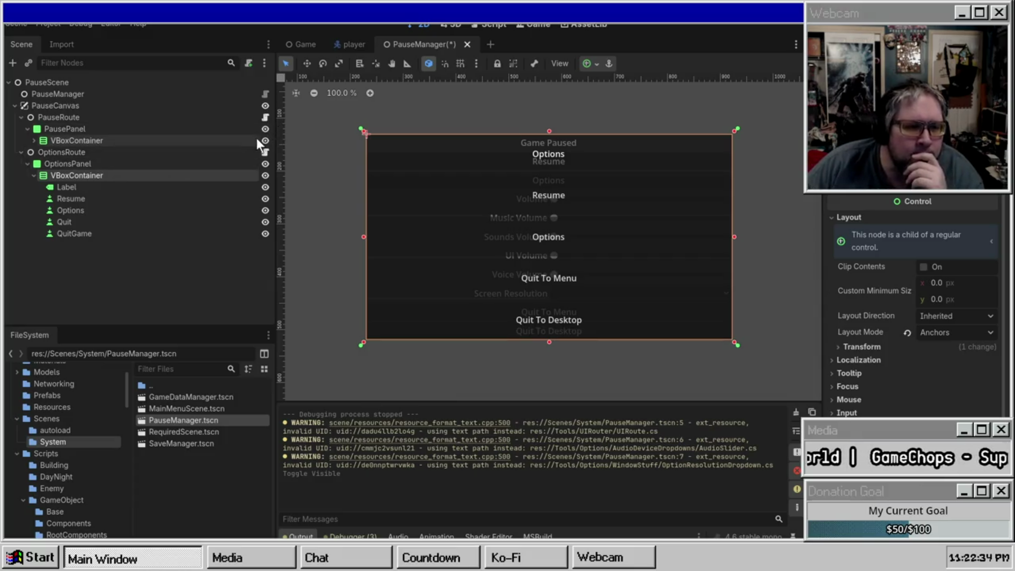
# Keep the OptionsPanel visible and hide the PausePanel so only the options show
pyautogui.click(264, 165)
pyautogui.click(263, 164)
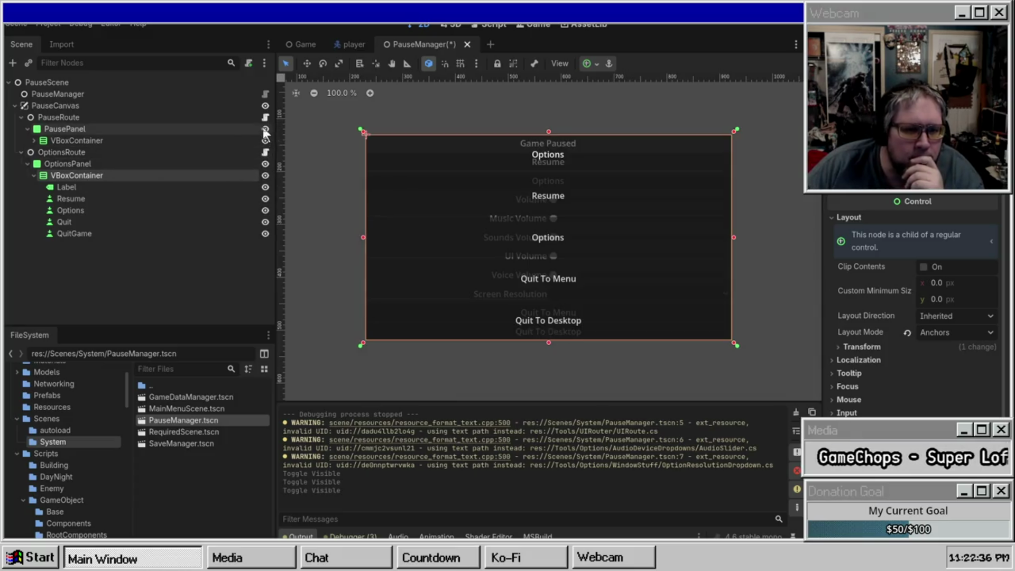
pyautogui.click(265, 129)
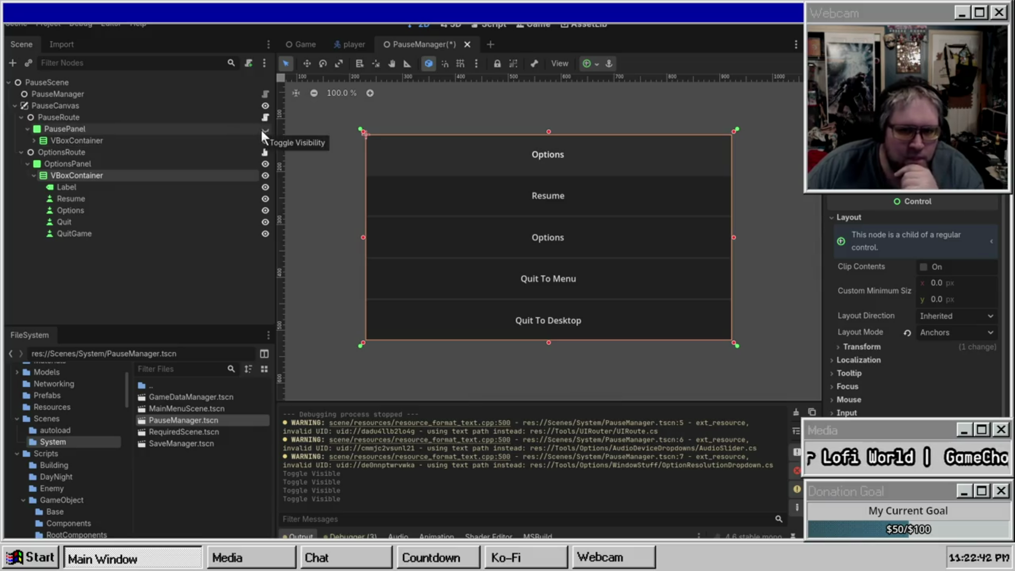
# Inspect the OptionsPanel's Resume, Options, Quit and QuitGame buttons, its Label and layout nodes
pyautogui.click(64, 200)
pyautogui.click(69, 210)
pyautogui.click(72, 222)
pyautogui.click(75, 233)
pyautogui.click(75, 186)
pyautogui.click(80, 164)
pyautogui.click(84, 159)
pyautogui.click(90, 151)
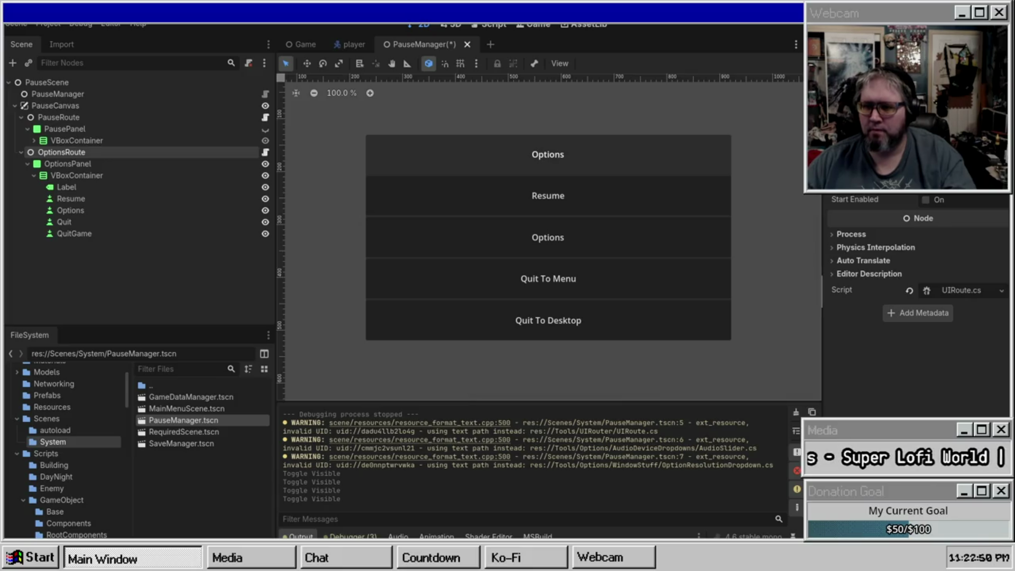
pyautogui.click(34, 140)
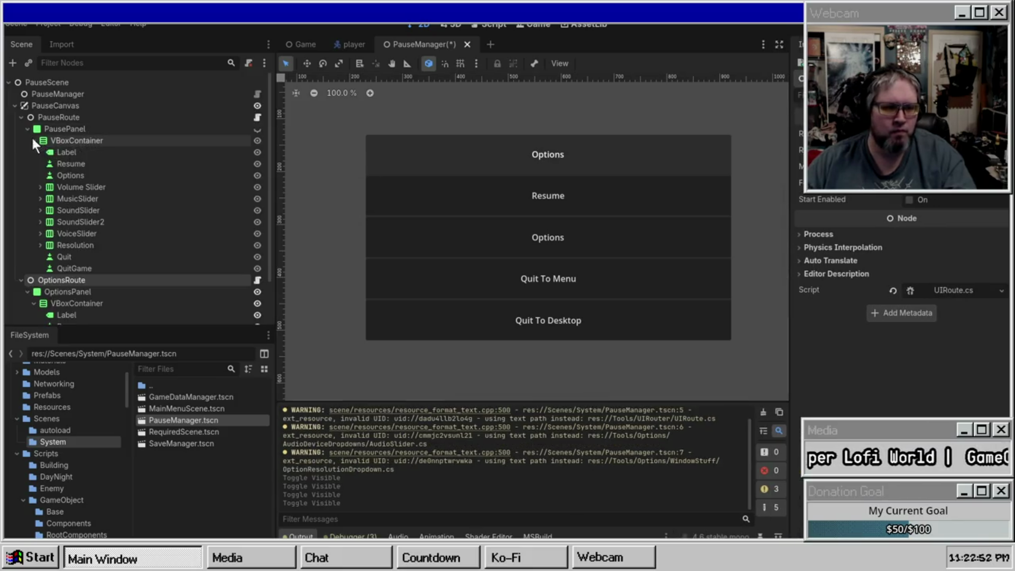
# Attach the UIRouteOpenButton.cs script to the pause menu's Options button
pyautogui.click(55, 173)
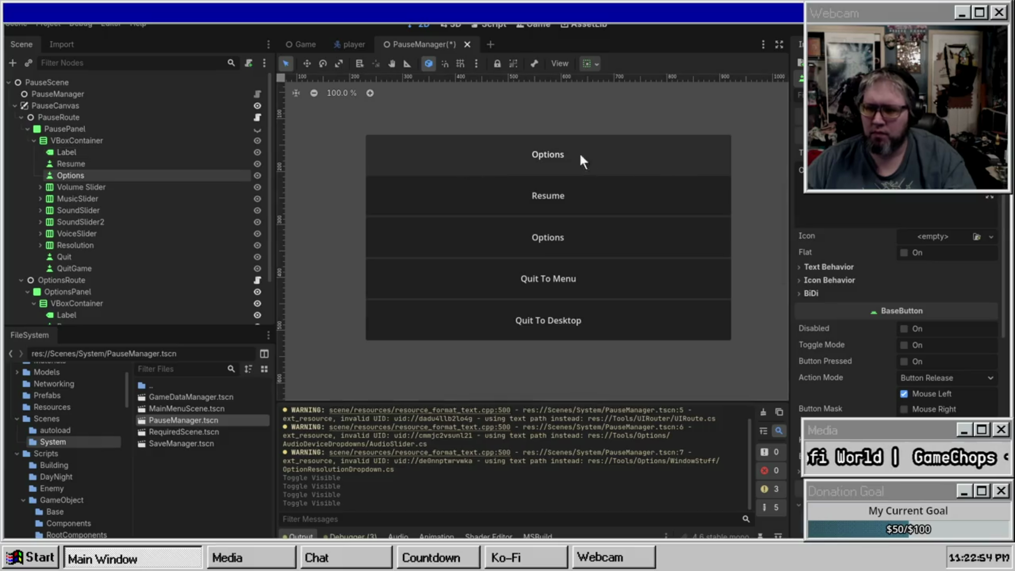
pyautogui.scroll(-5, 890, 334)
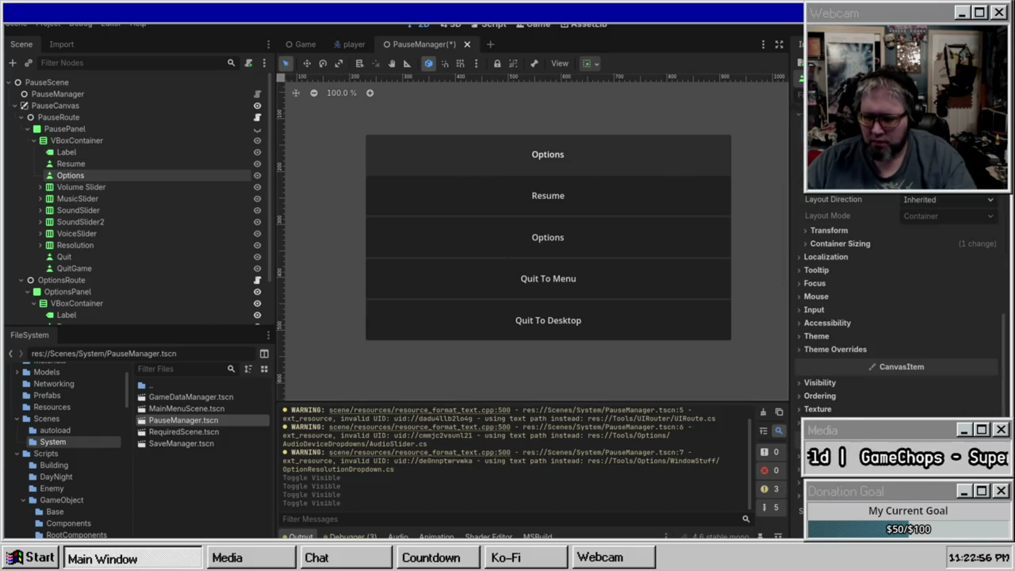
pyautogui.hotkey('ctrl', 'alt', 'o')
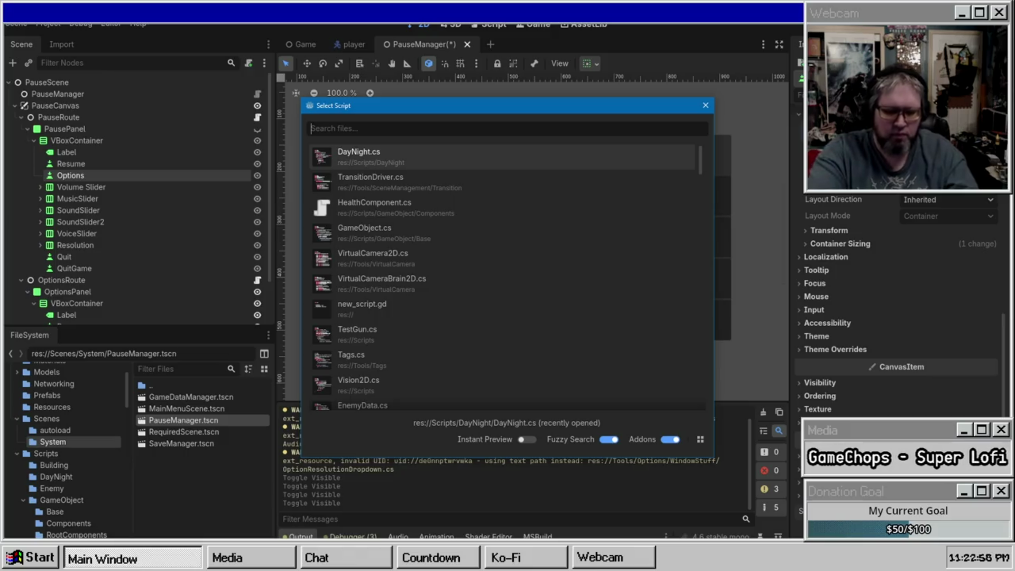
pyautogui.write('YU')
pyautogui.press('BackSpace')
pyautogui.press('BackSpace')
pyautogui.write('Button')
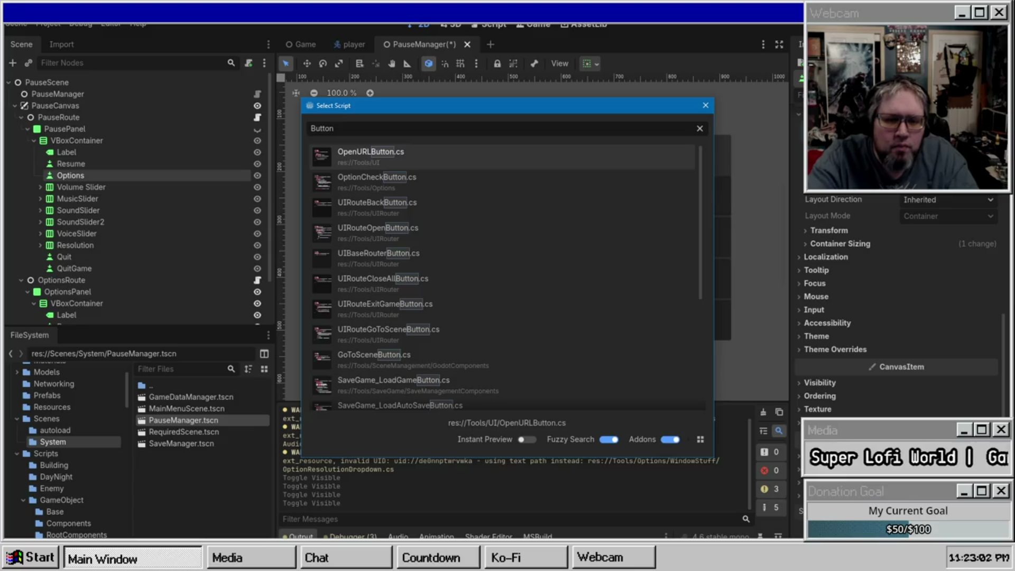
pyautogui.click(377, 177)
pyautogui.press('Down')
pyautogui.press('Down')
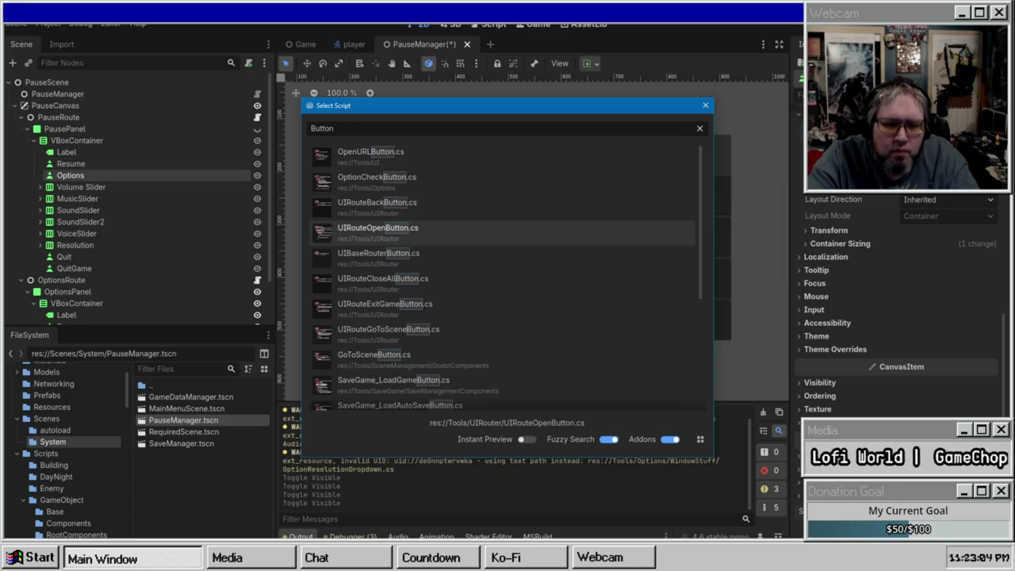
pyautogui.press('Return')
# Quick Load PauseRouter.tres into the button's Router property and save the scene
pyautogui.scroll(5, 874, 229)
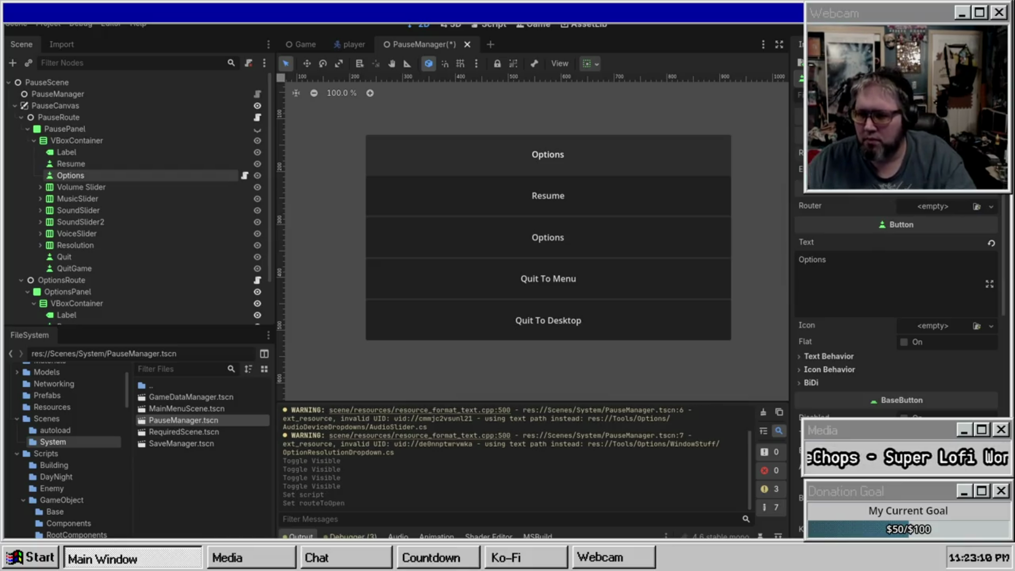
pyautogui.click(925, 210)
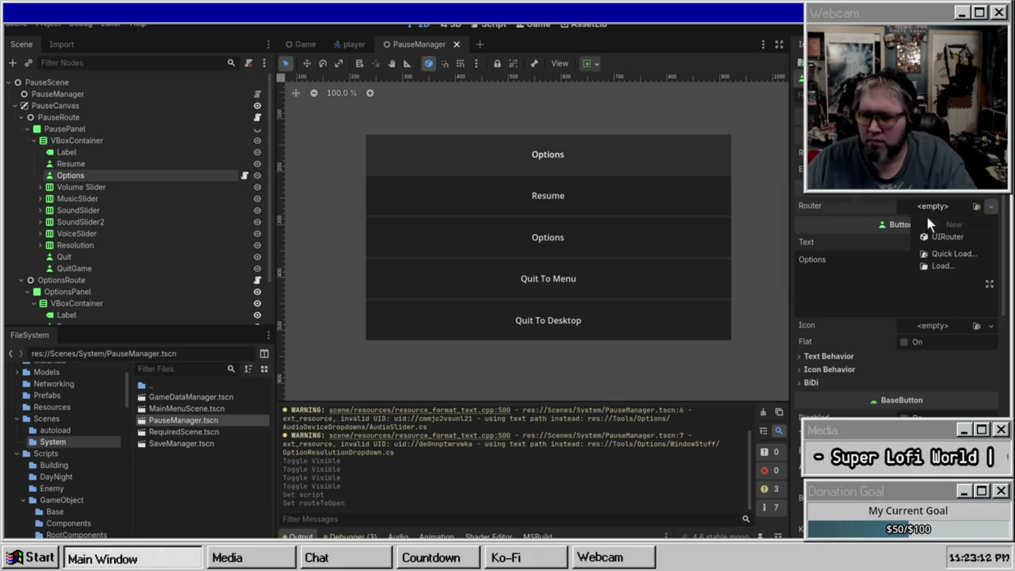
pyautogui.click(941, 251)
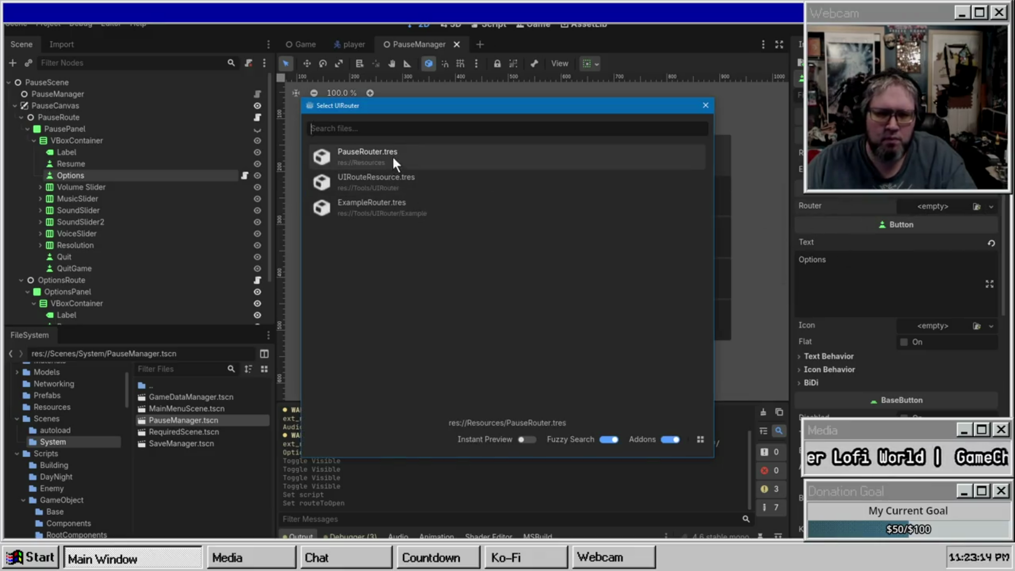
pyautogui.doubleClick(392, 157)
pyautogui.hotkey('ctrl', 's')
pyautogui.click(79, 172)
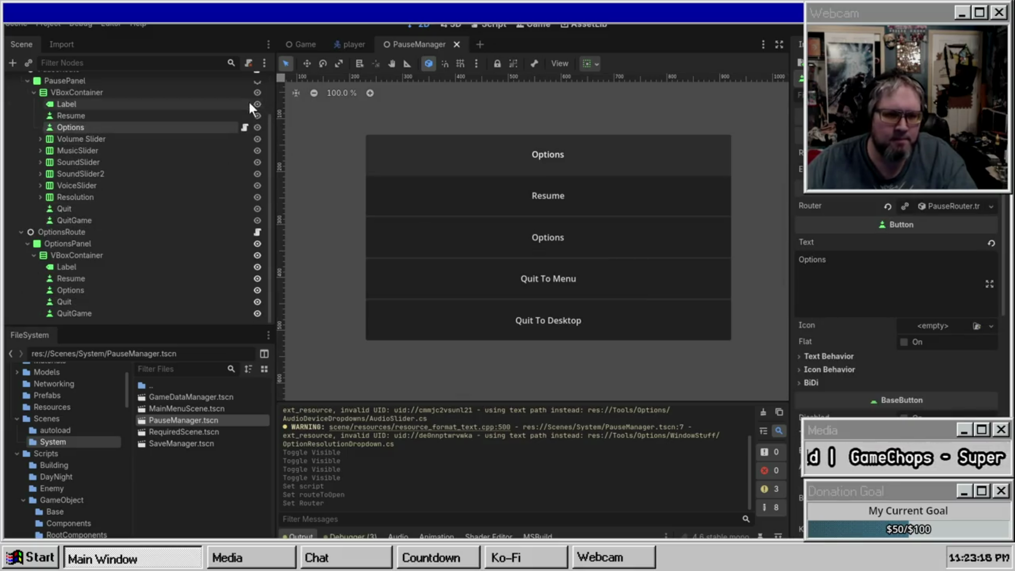
pyautogui.scroll(-1, 159, 103)
# Delete the Resume, Options, Quit and QuitGame buttons from the OptionsPanel
pyautogui.click(27, 111)
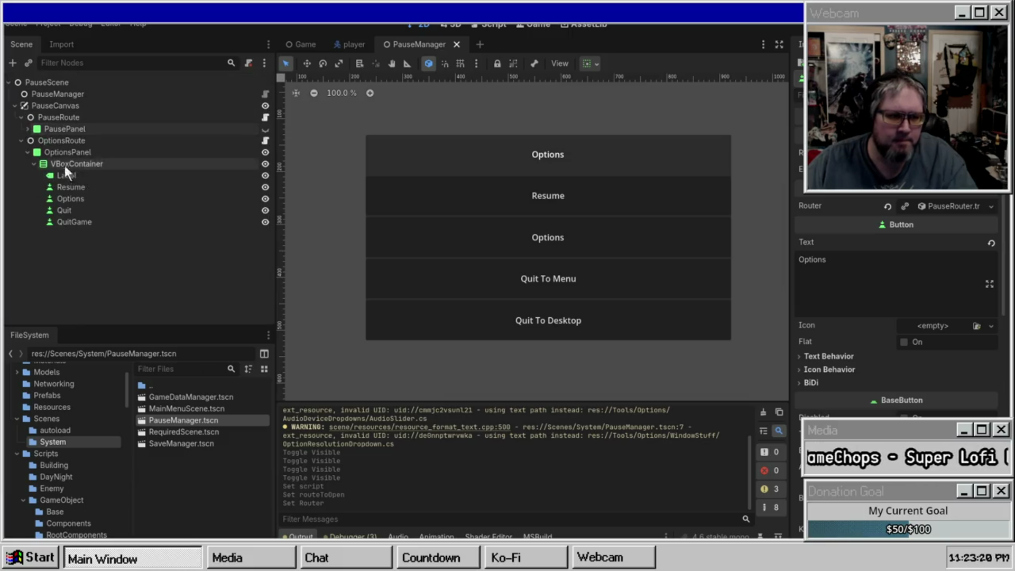
pyautogui.click(74, 186)
pyautogui.keyDown('shift'); pyautogui.click(84, 221); pyautogui.keyUp('shift')
pyautogui.press('Delete')
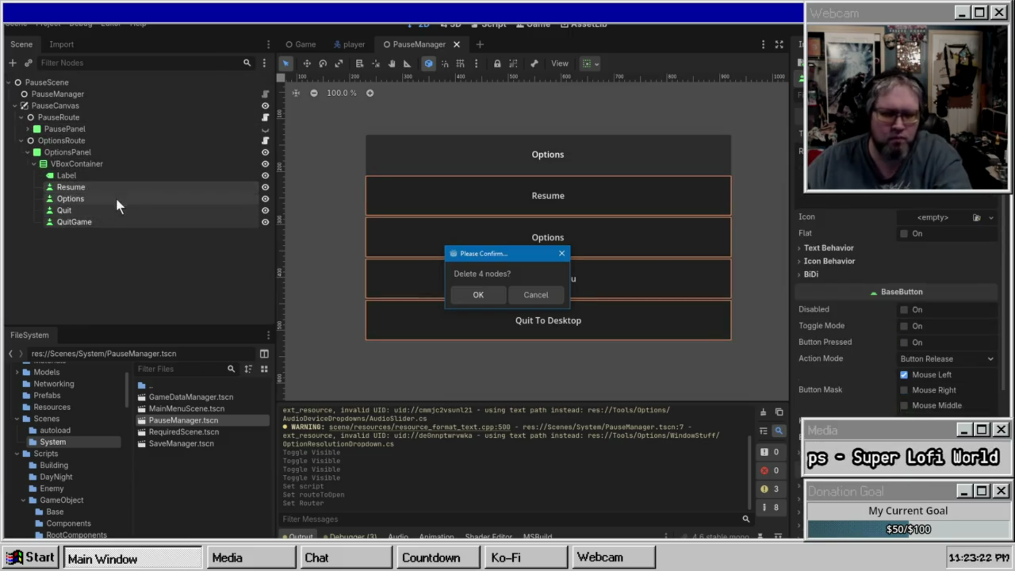
pyautogui.press('Return')
pyautogui.click(76, 177)
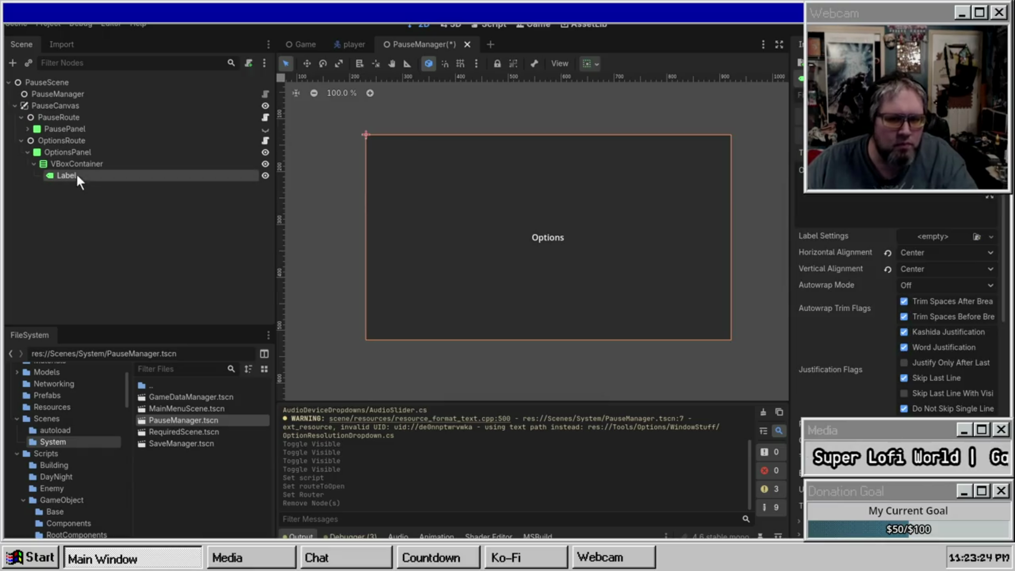
# Move the volume sliders through Screen Resolution from the pause panel into the OptionsPanel's VBoxContainer
pyautogui.click(68, 128)
pyautogui.click(28, 129)
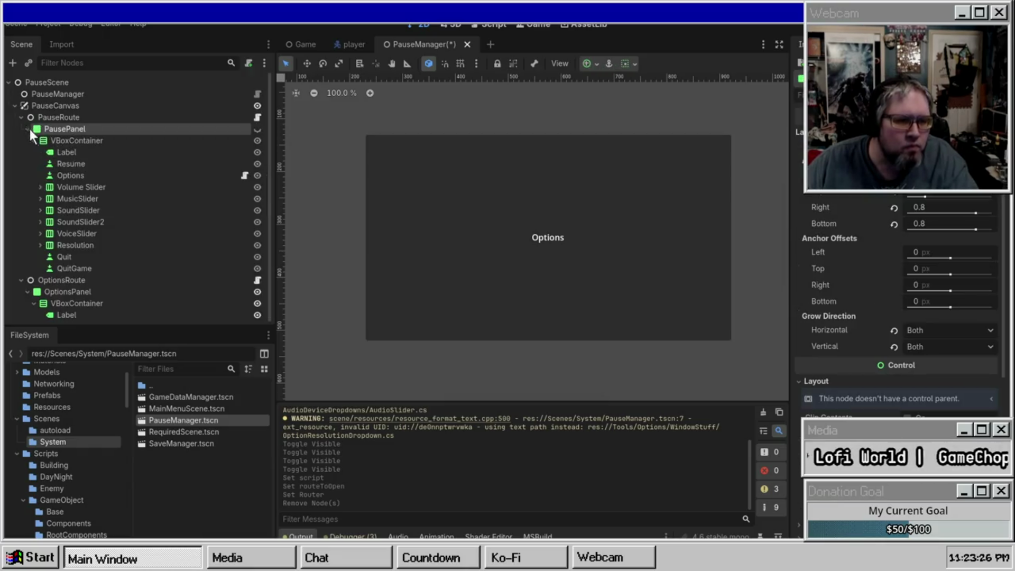
pyautogui.click(80, 151)
pyautogui.click(82, 167)
pyautogui.click(87, 188)
pyautogui.keyDown('shift'); pyautogui.click(79, 246); pyautogui.keyUp('shift')
pyautogui.moveTo(80, 189); pyautogui.dragTo(75, 300)
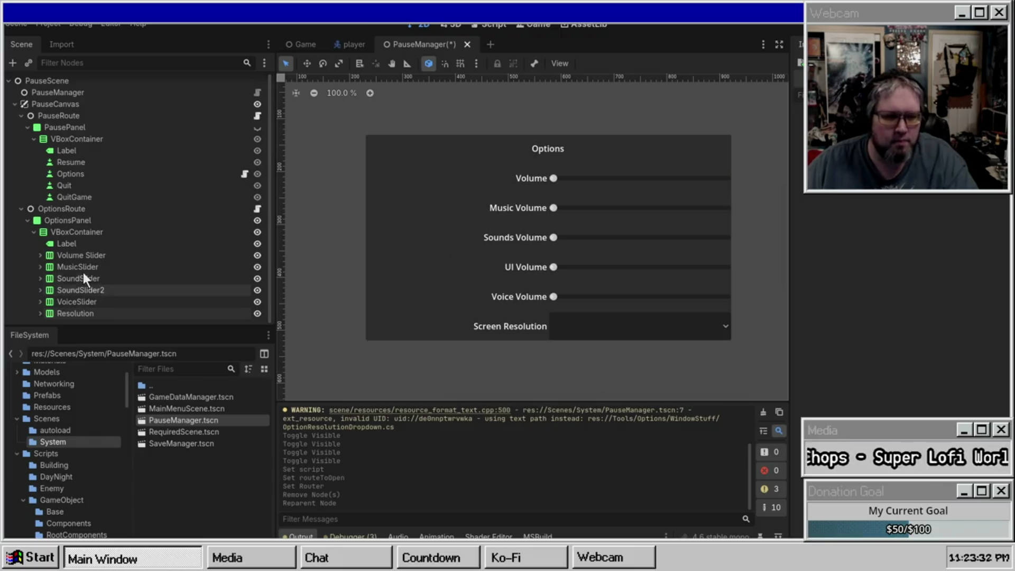
# Paste a copy of the Options button into the OptionsPanel's VBoxContainer
pyautogui.click(75, 242)
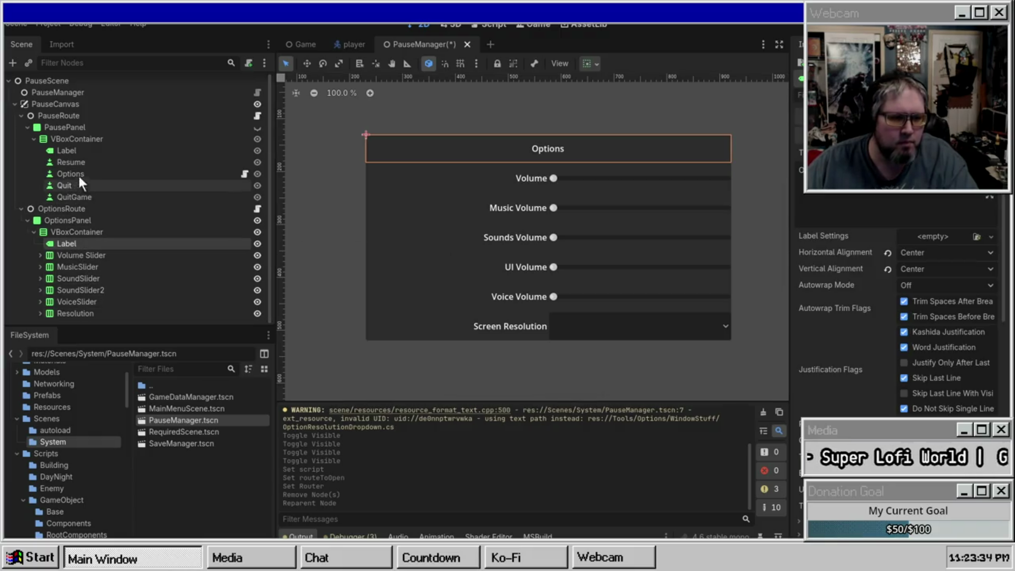
pyautogui.click(84, 173)
pyautogui.click(62, 233)
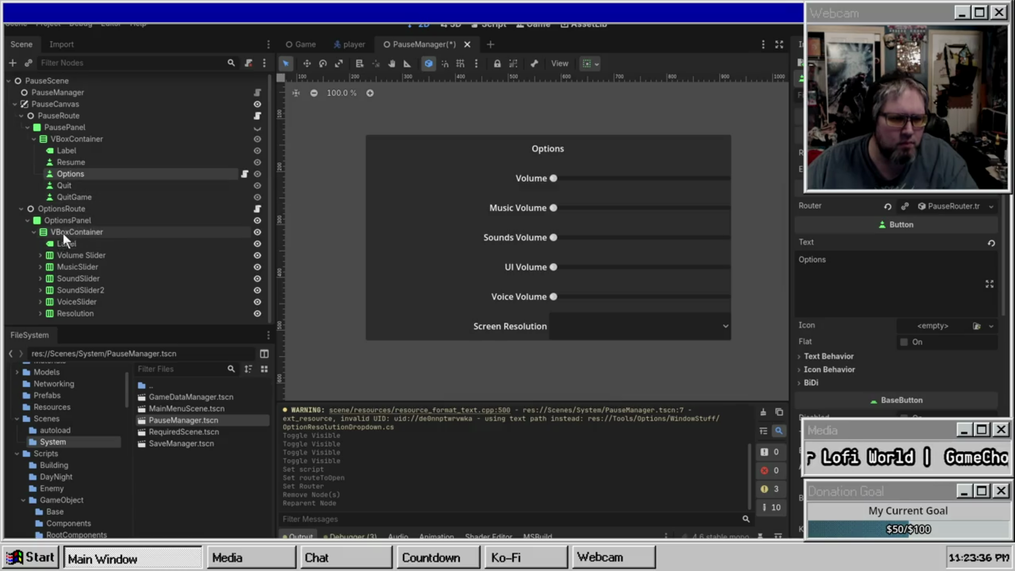
pyautogui.hotkey('ctrl', 'v')
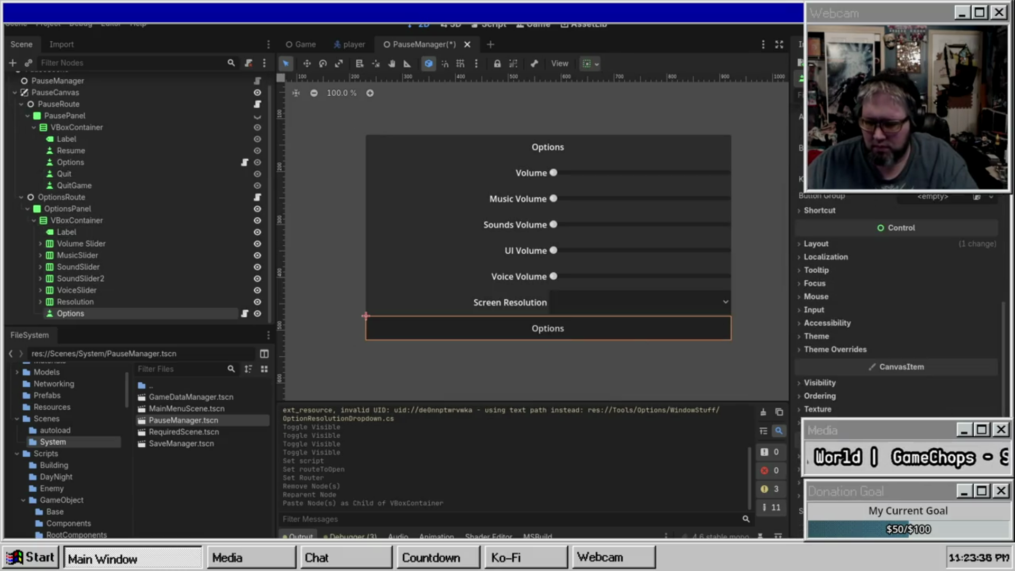
# Attach the UIRouteBackButton.cs script to the pasted button
pyautogui.hotkey('ctrl', 'alt', 'o')
pyautogui.write('UI')
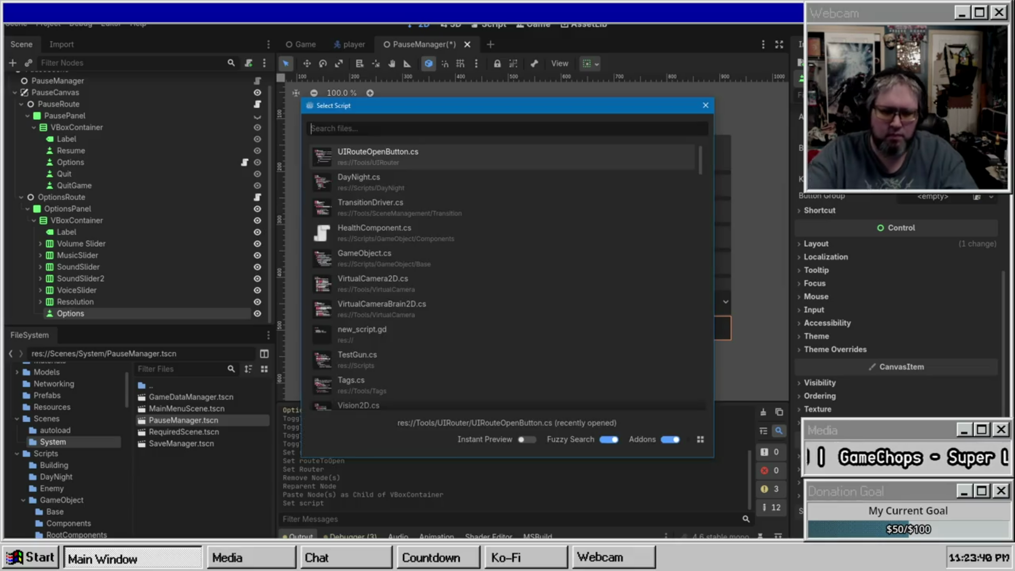
pyautogui.write('Router')
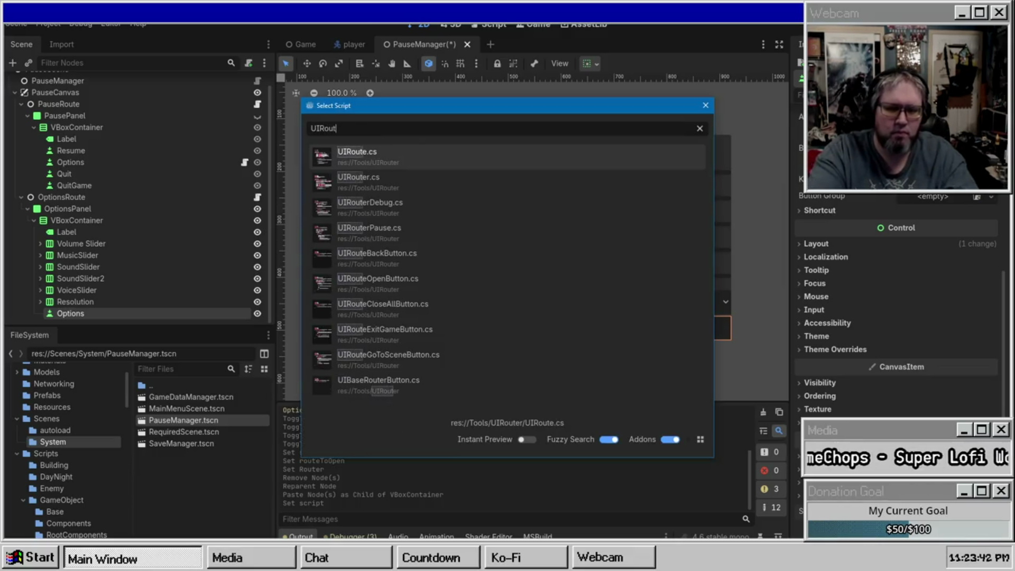
pyautogui.press('BackSpace')
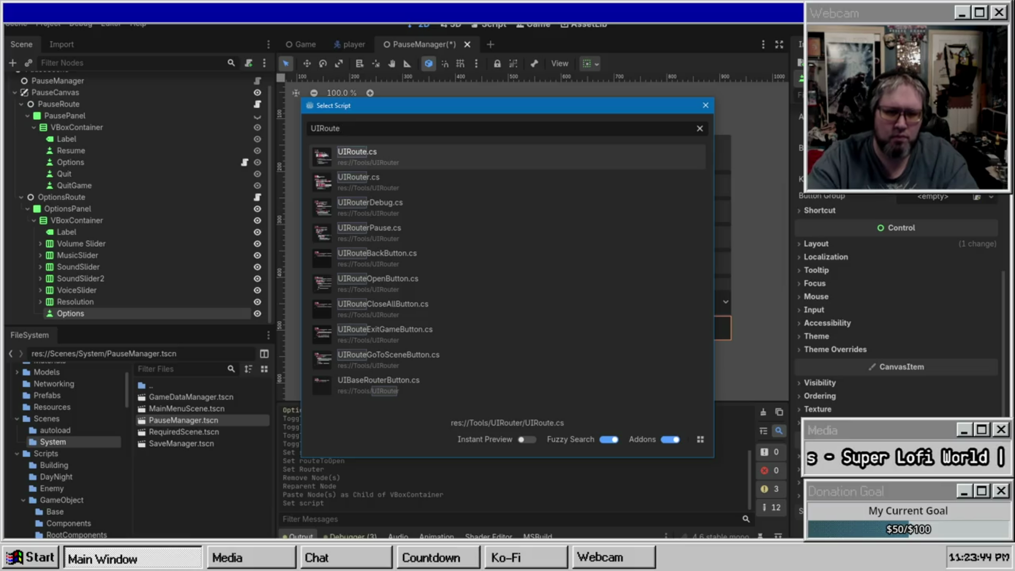
pyautogui.press('Down')
pyautogui.press('Down')
pyautogui.press('Down')
pyautogui.press('Return')
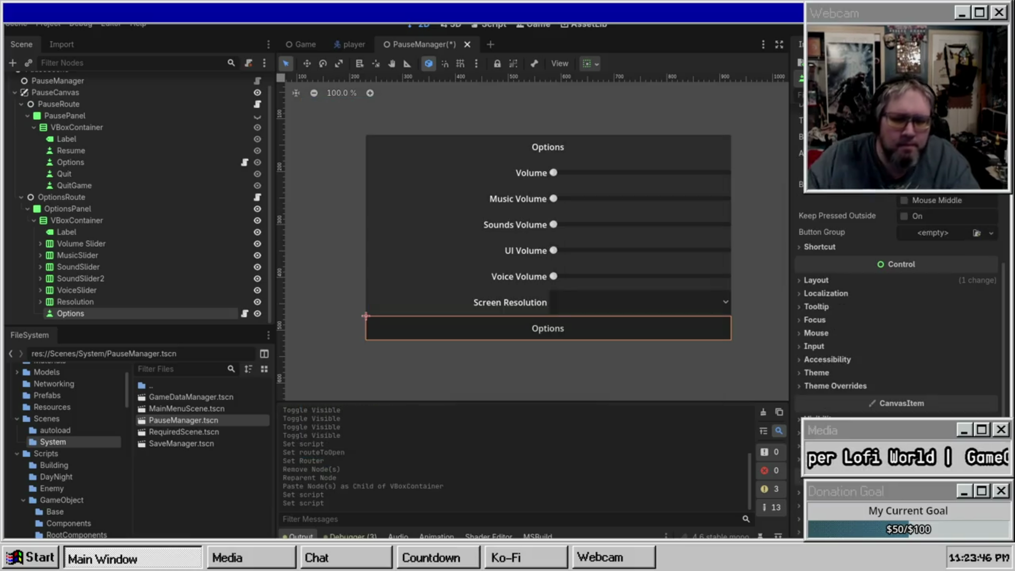
pyautogui.scroll(5, 852, 222)
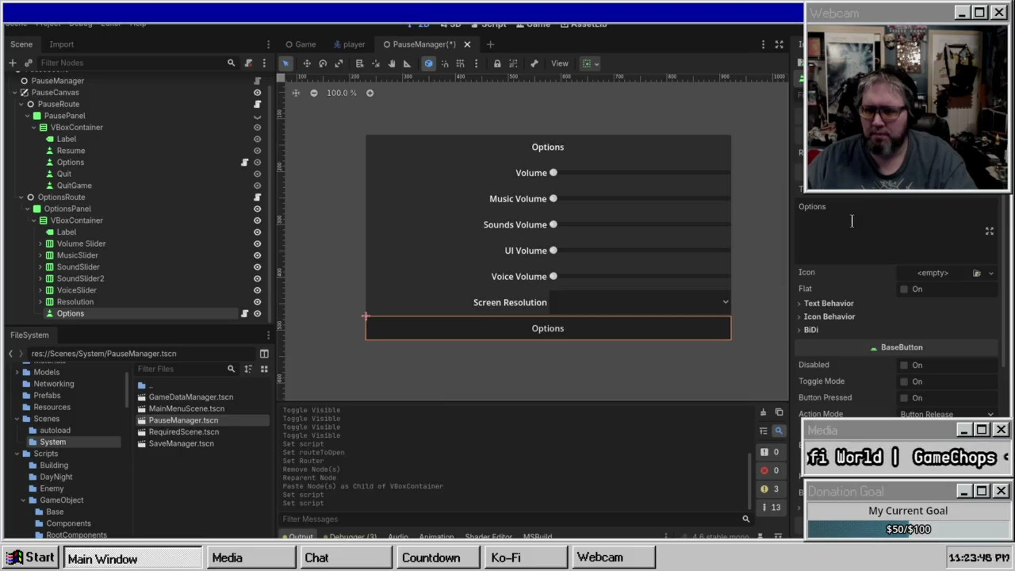
# Change the pasted button's text to 'Back'
pyautogui.write('Back')
pyautogui.press('Return')
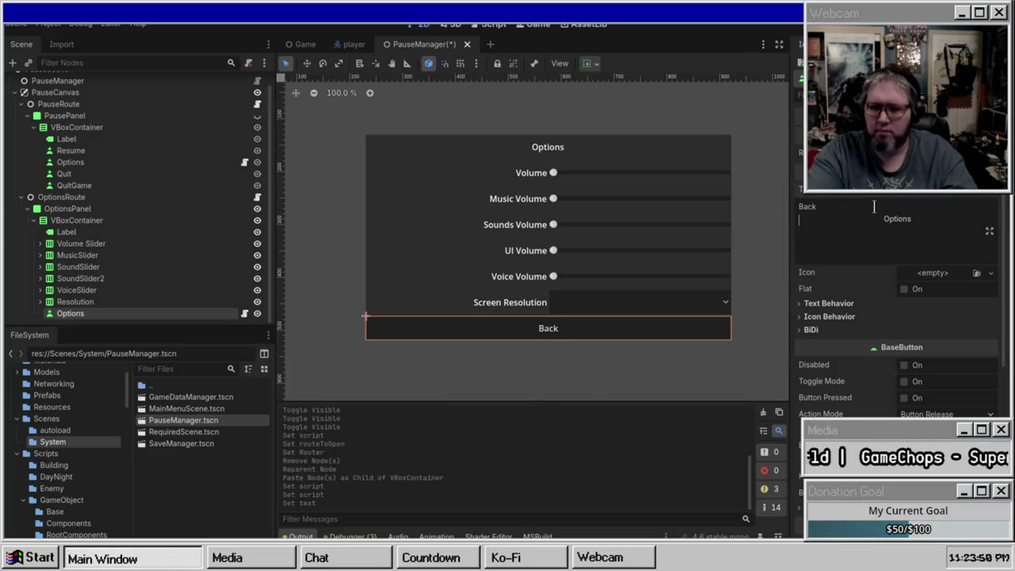
pyautogui.press('BackSpace')
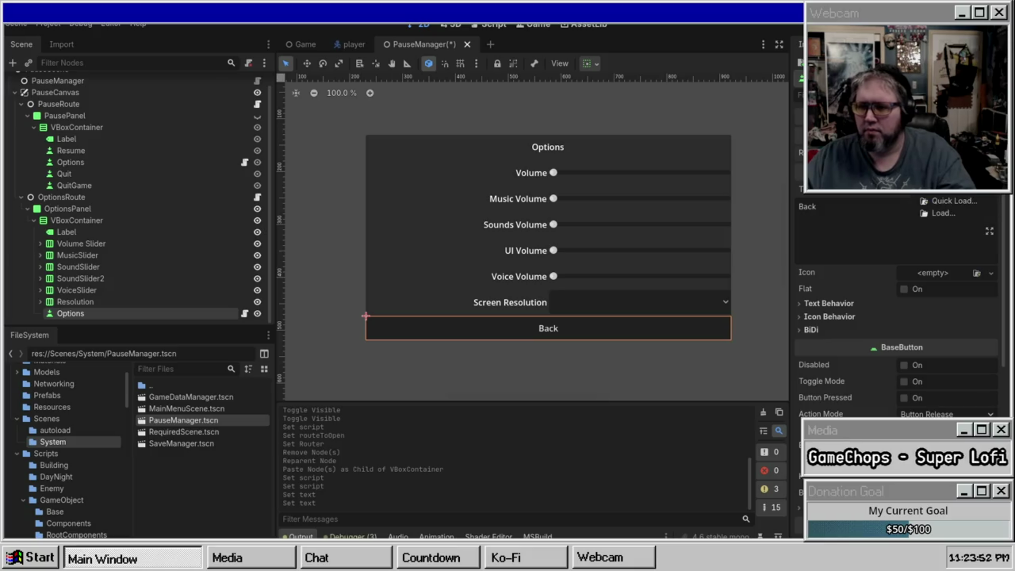
pyautogui.click(948, 201)
pyautogui.press('Escape')
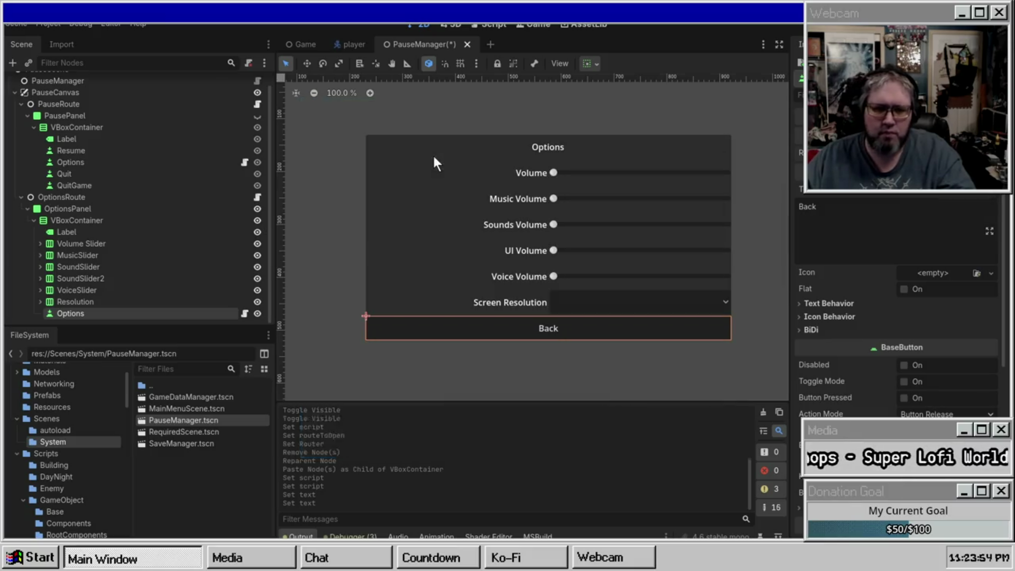
pyautogui.click(431, 154)
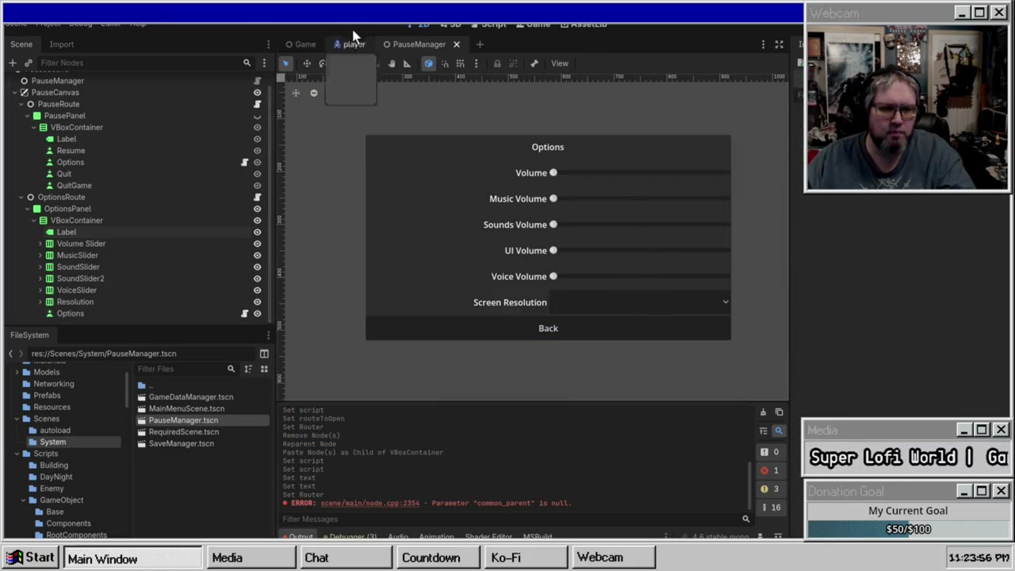
pyautogui.click(337, 45)
# Run the game, test the Options panel and Back button, raise Voice Volume to half, then stop
pyautogui.press('F5')
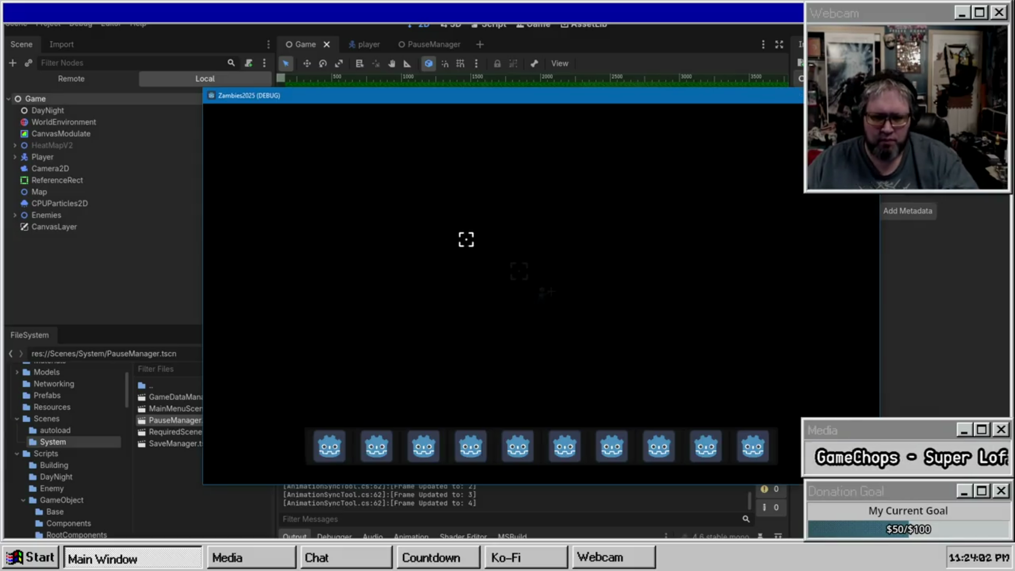
pyautogui.press('Escape')
pyautogui.click(542, 294)
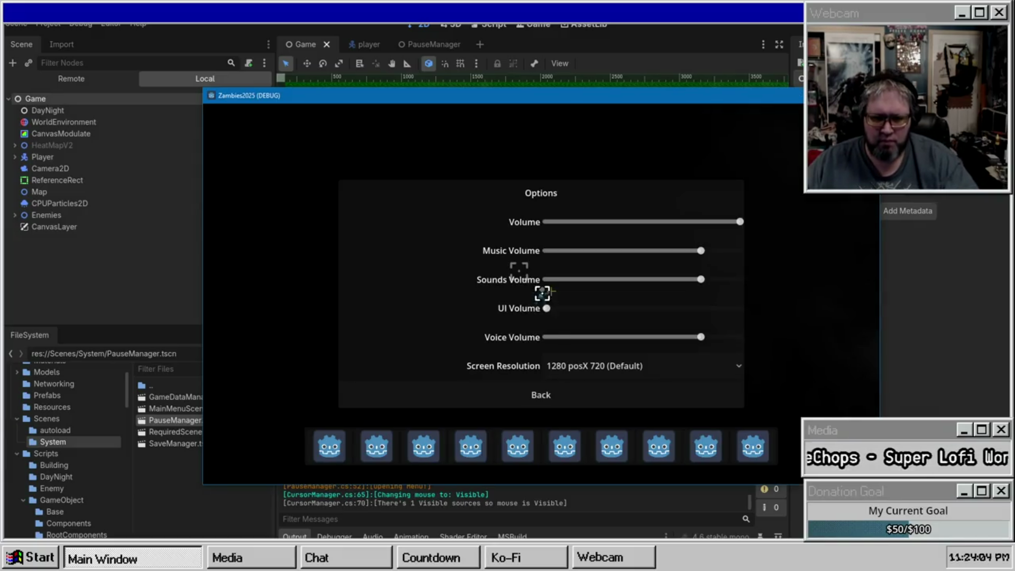
pyautogui.click(600, 364)
pyautogui.click(441, 323)
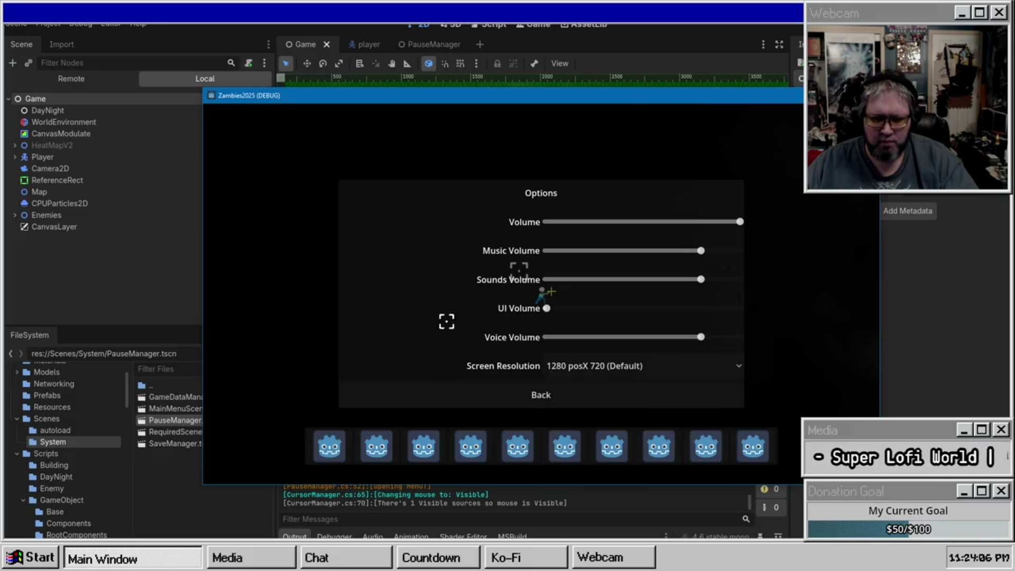
pyautogui.click(529, 395)
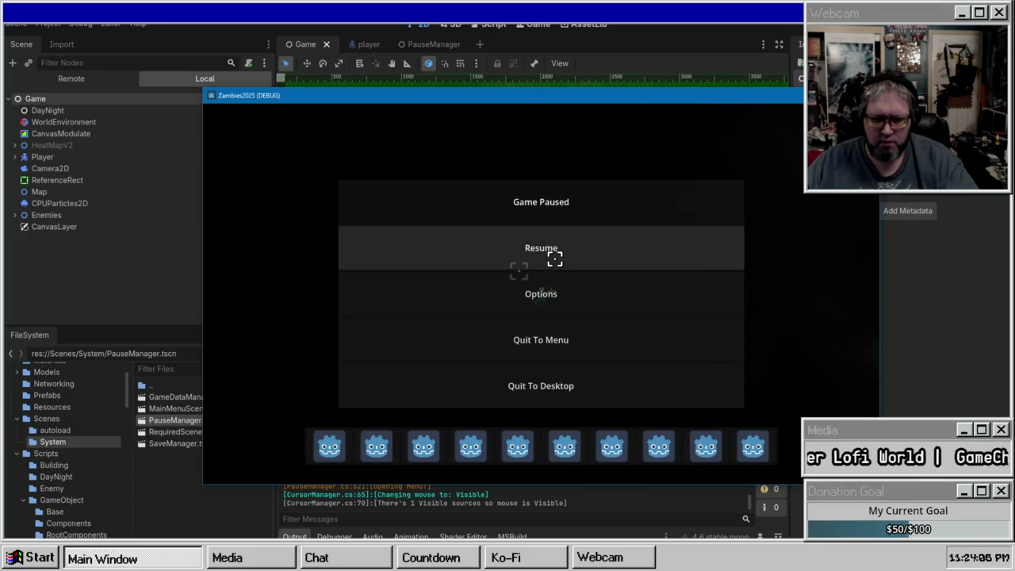
pyautogui.click(541, 294)
pyautogui.moveTo(558, 336)
pyautogui.mouseDown()
pyautogui.moveTo(654, 344)
pyautogui.moveTo(644, 311)
pyautogui.mouseUp()
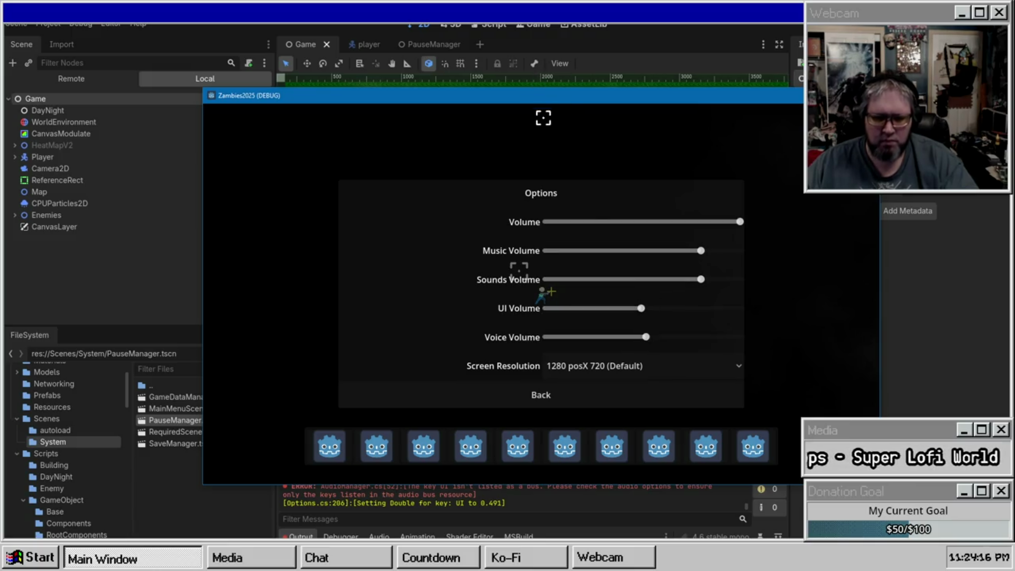
pyautogui.press('Escape')
pyautogui.press('Escape')
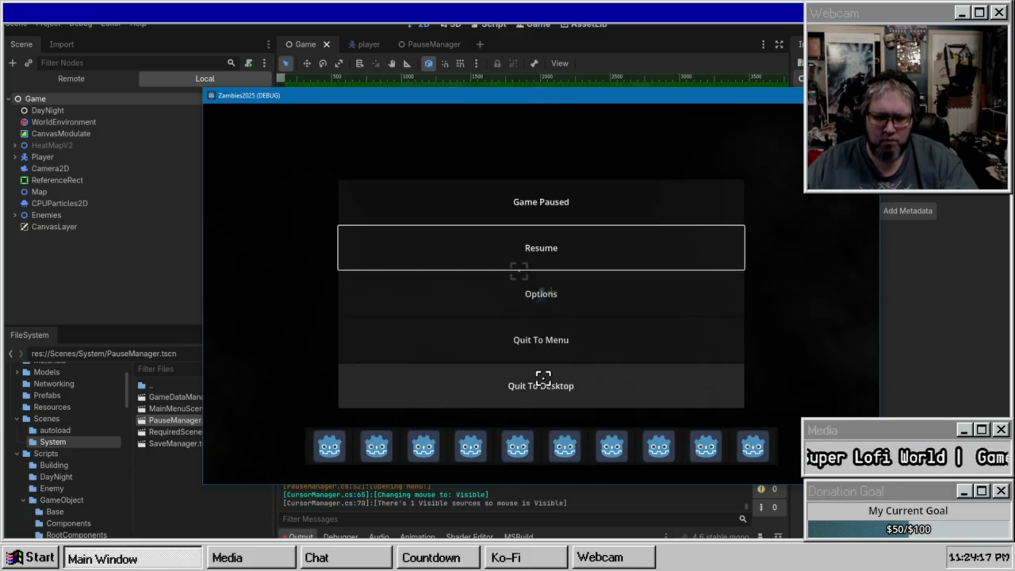
pyautogui.press('F8')
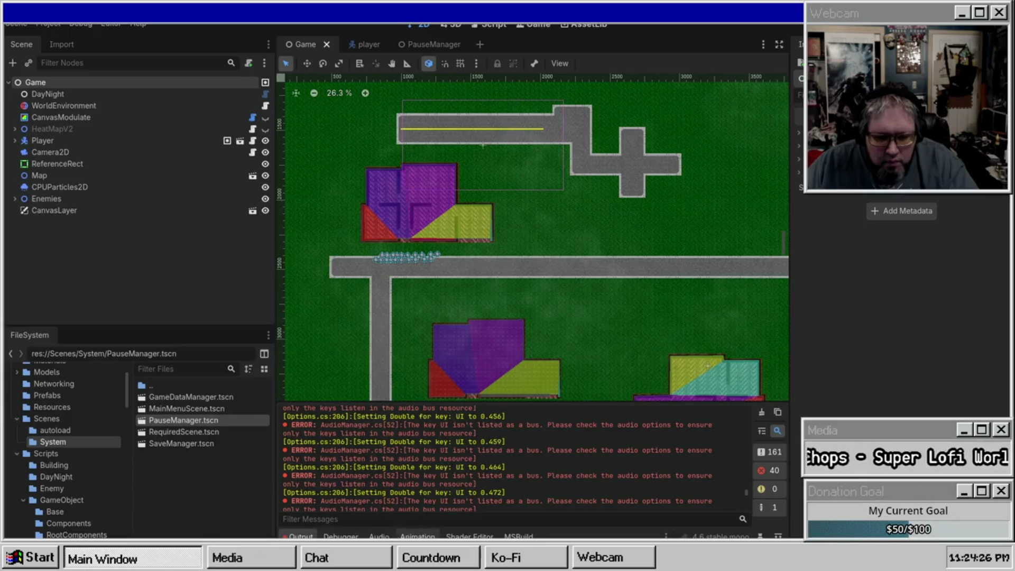
# Add a new audio bus named UI in the Audio panel and relaunch the game
pyautogui.click(379, 536)
pyautogui.click(609, 344)
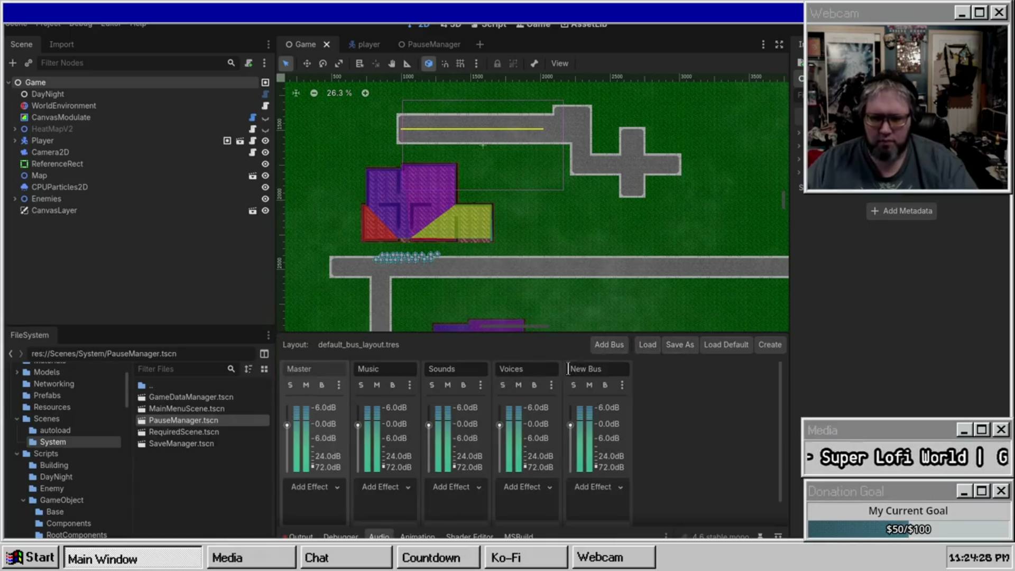
pyautogui.write('UI')
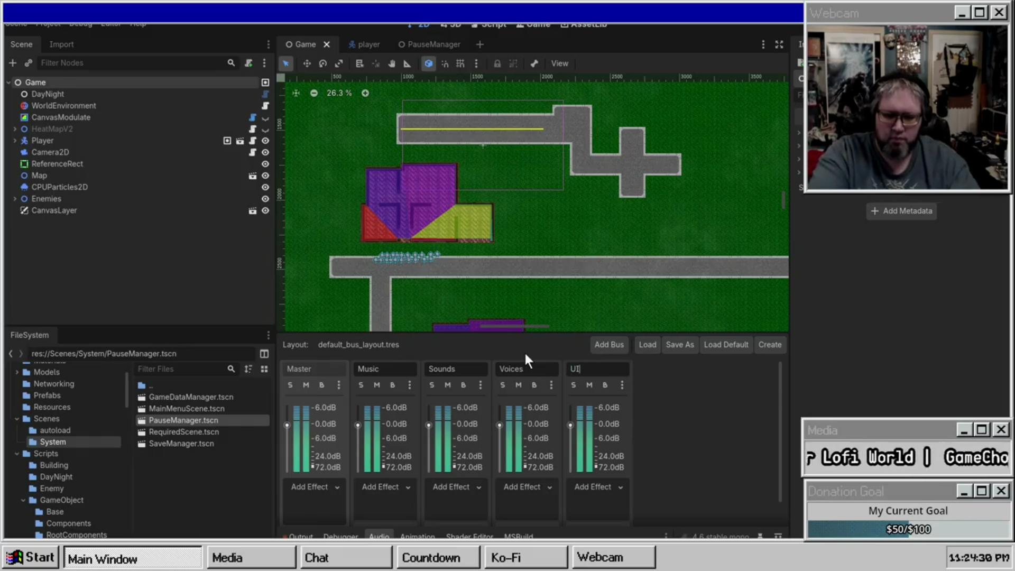
pyautogui.hotkey('ctrl', 's')
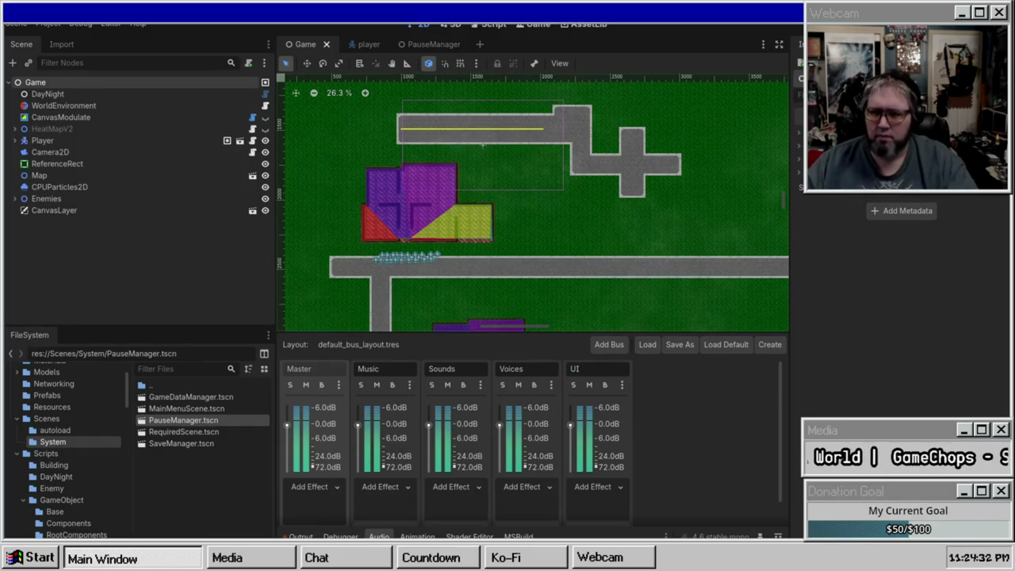
pyautogui.press('F5')
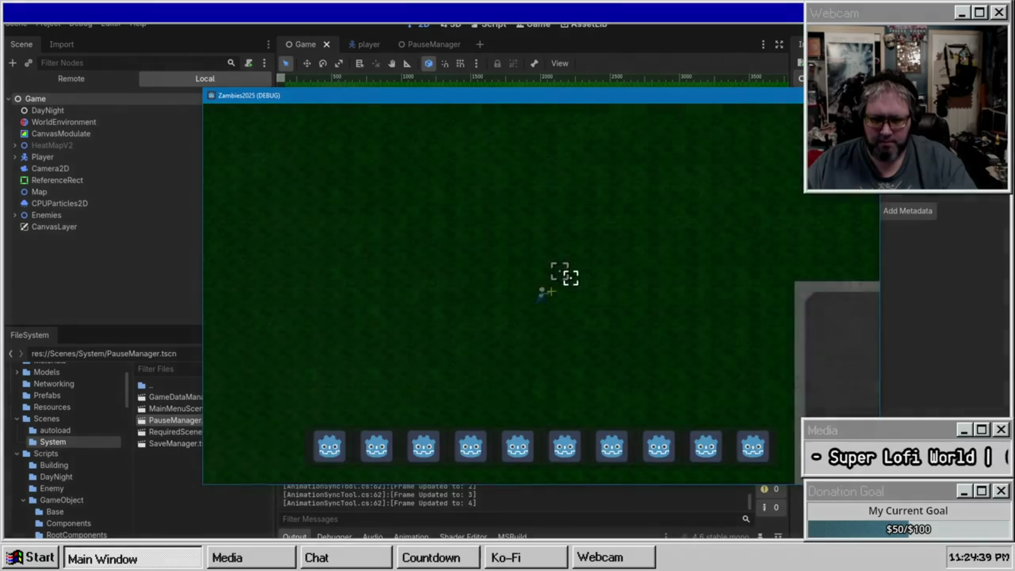
# In the running game, set Music, Sounds, UI and Voice volumes to about half, then stop and clear Output
pyautogui.press('Escape')
pyautogui.click(578, 282)
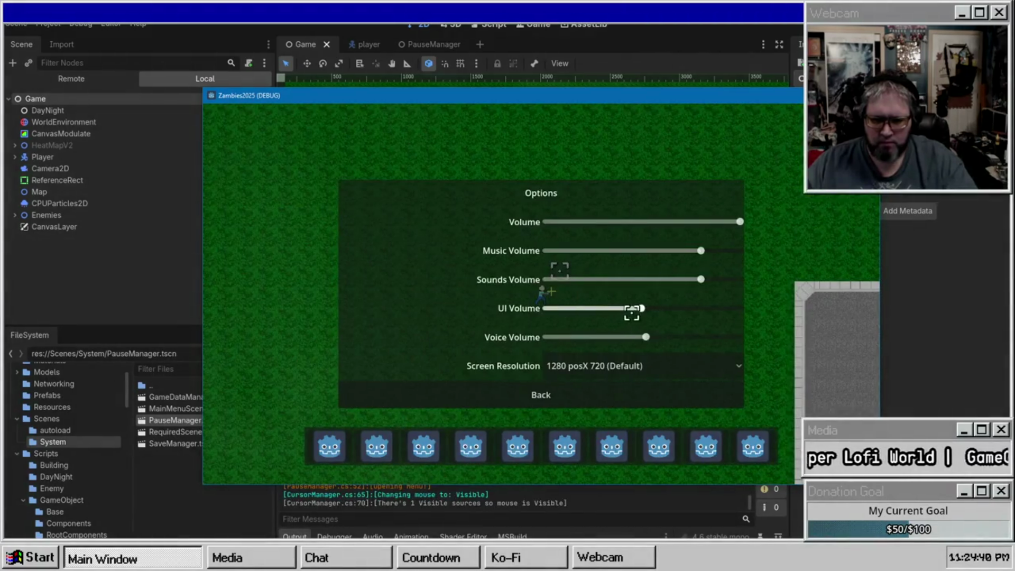
pyautogui.moveTo(643, 309)
pyautogui.mouseDown()
pyautogui.moveTo(596, 308)
pyautogui.moveTo(583, 337)
pyautogui.mouseUp()
pyautogui.click(636, 251)
pyautogui.click(634, 279)
pyautogui.click(633, 308)
pyautogui.click(633, 336)
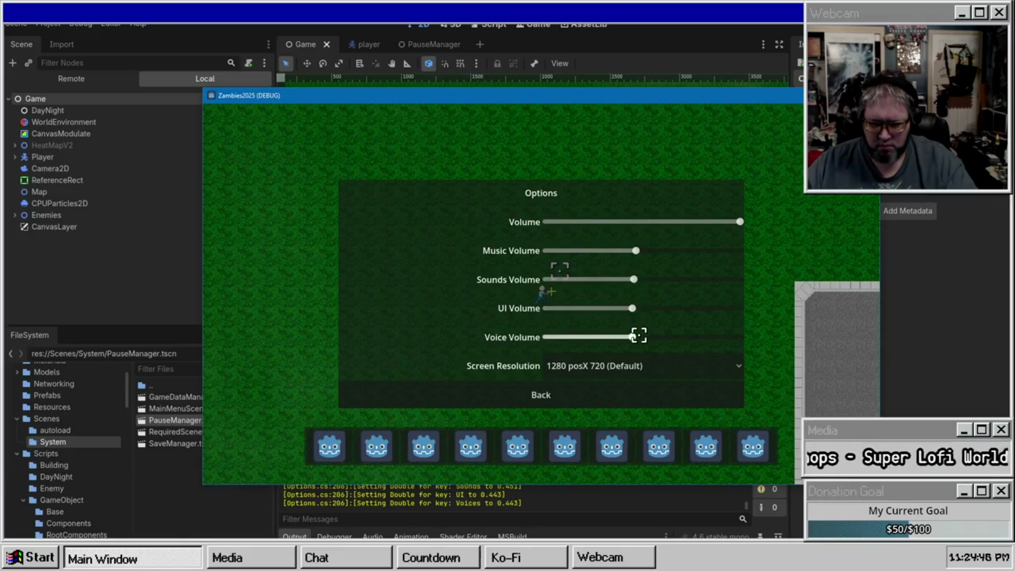
pyautogui.hotkey('alt', 'F4')
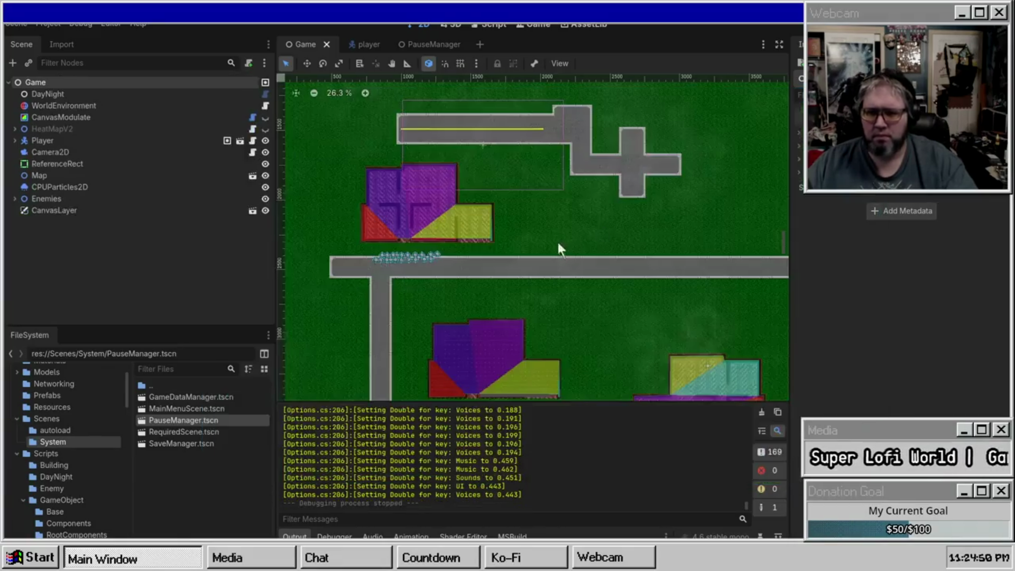
pyautogui.click(762, 412)
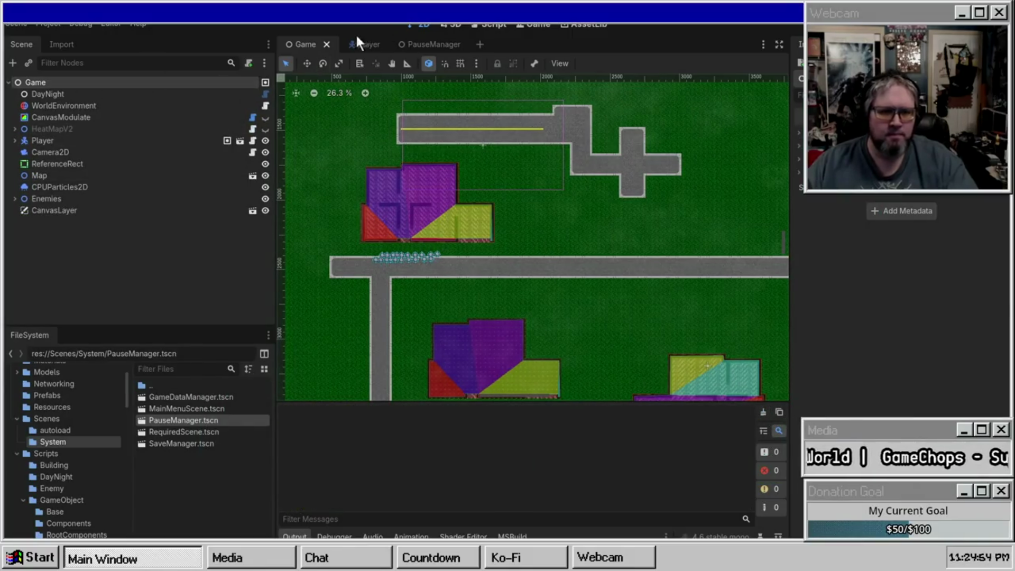
# Add an HBoxContainer above the Back button in the OptionsPanel, set to expand vertically
pyautogui.click(424, 46)
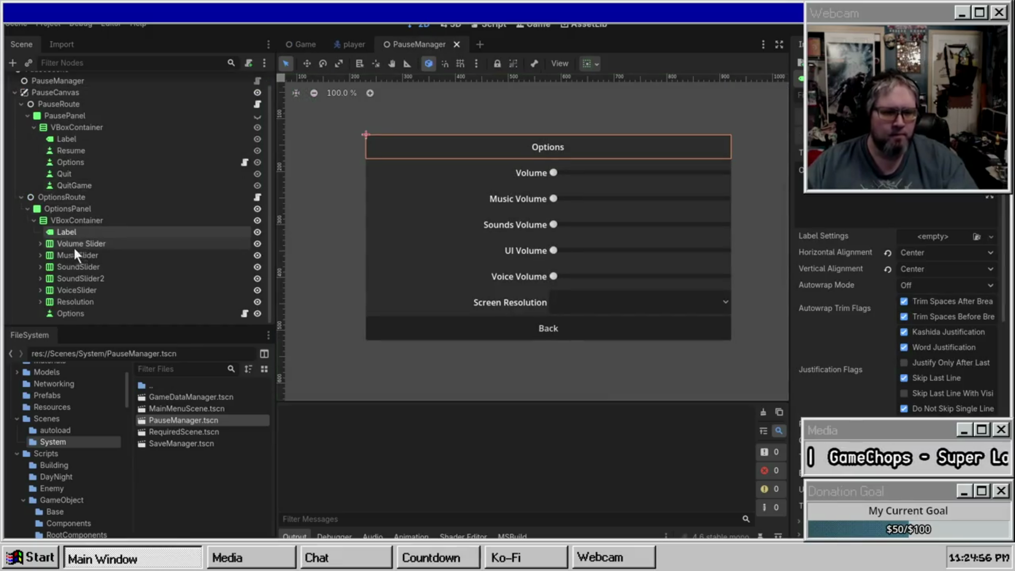
pyautogui.click(77, 223)
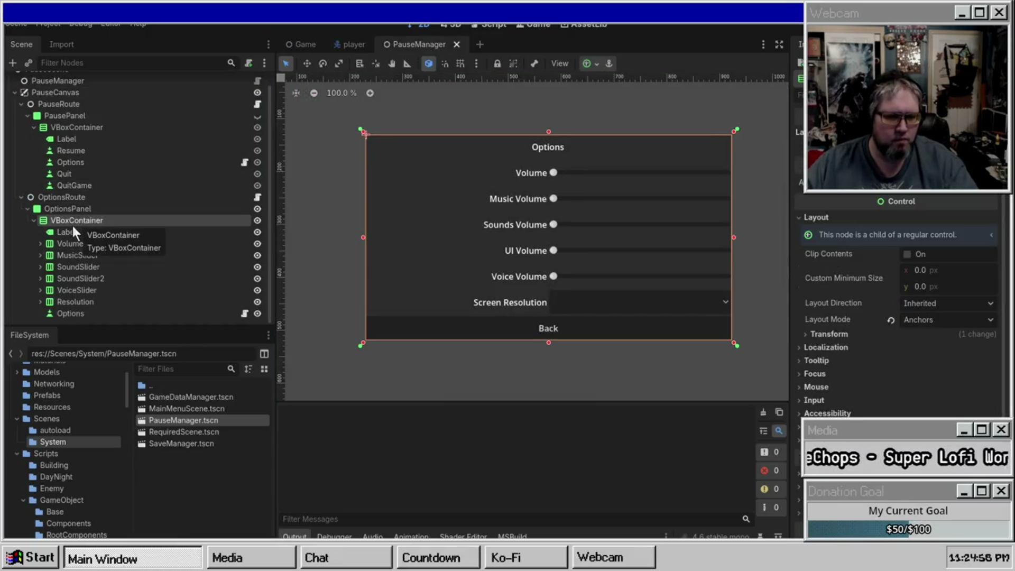
pyautogui.rightClick(98, 224)
pyautogui.click(135, 235)
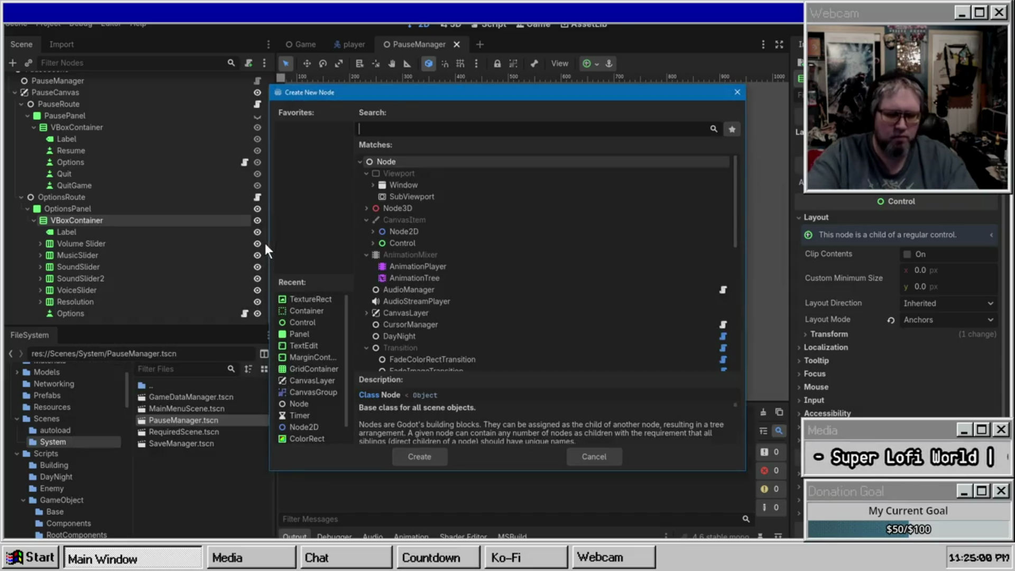
pyautogui.write('Hbo')
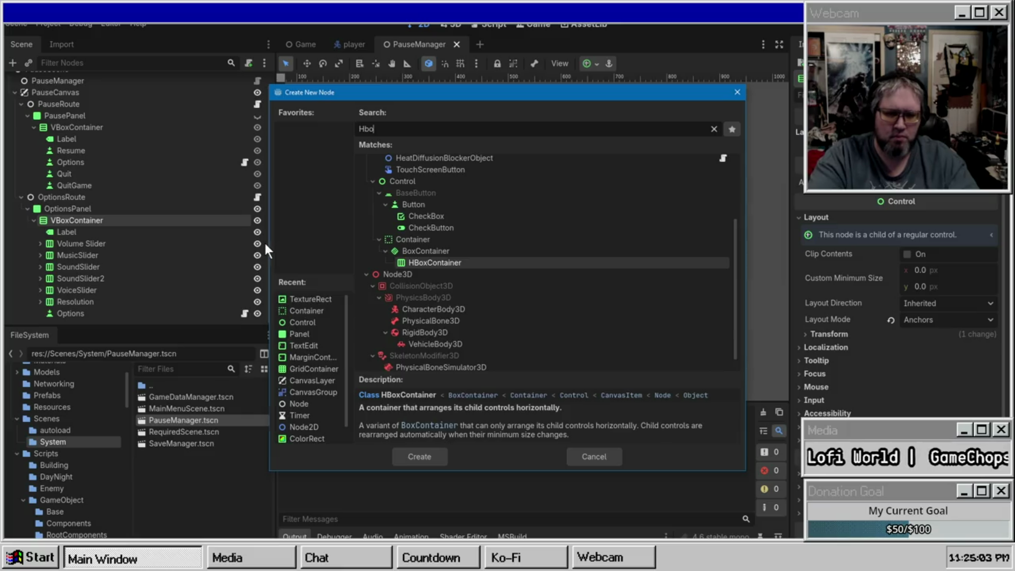
pyautogui.press('Return')
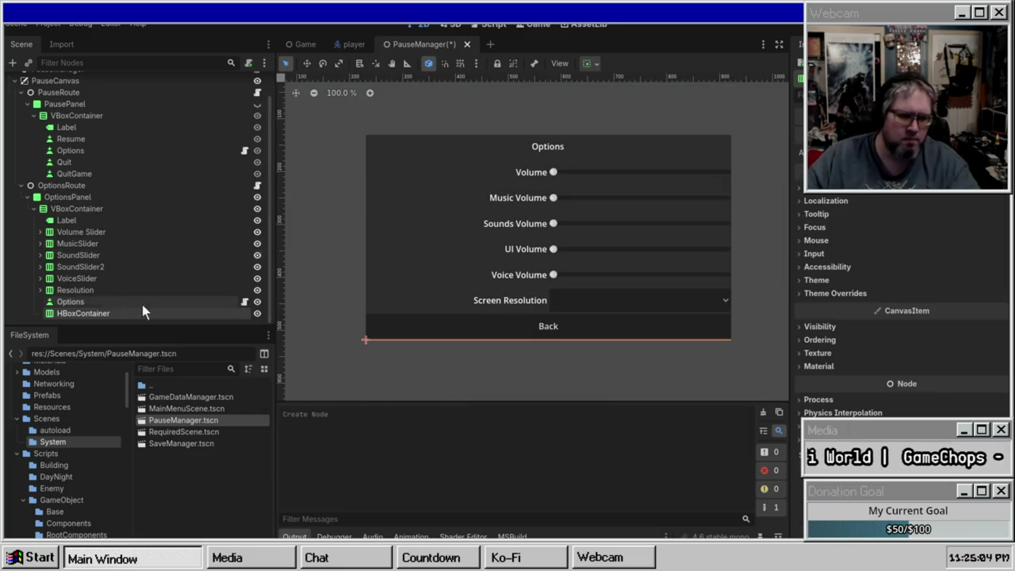
pyautogui.moveTo(82, 316); pyautogui.dragTo(86, 298)
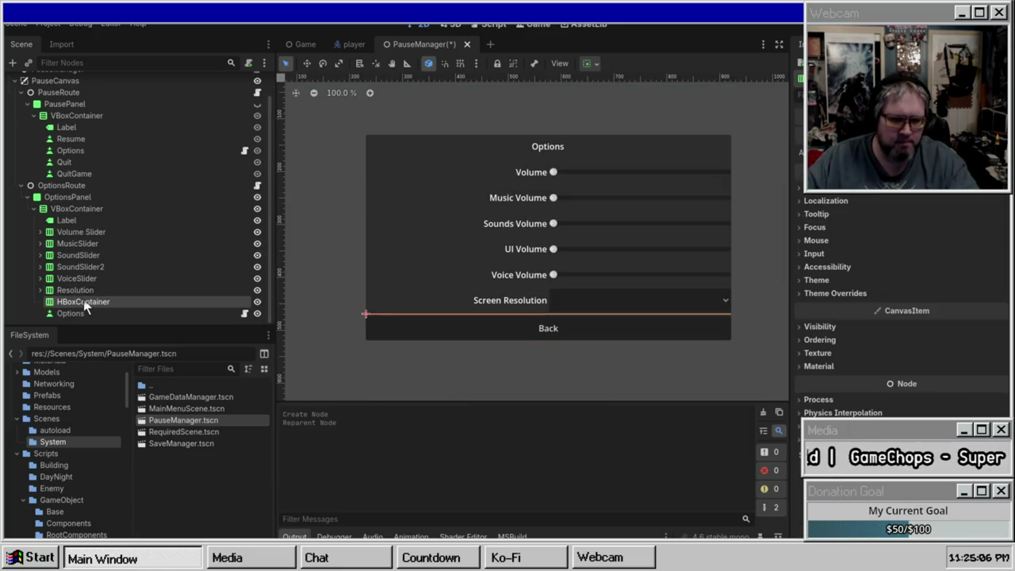
pyautogui.click(596, 64)
pyautogui.click(651, 181)
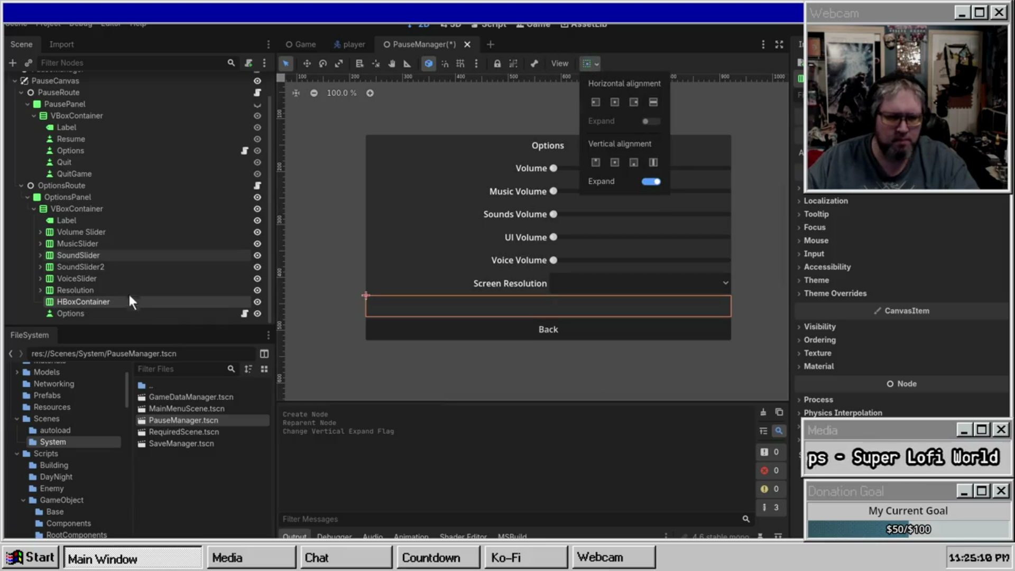
pyautogui.click(101, 303)
# Add a CheckButton child to the HBoxContainer
pyautogui.rightClick(100, 303)
pyautogui.click(168, 258)
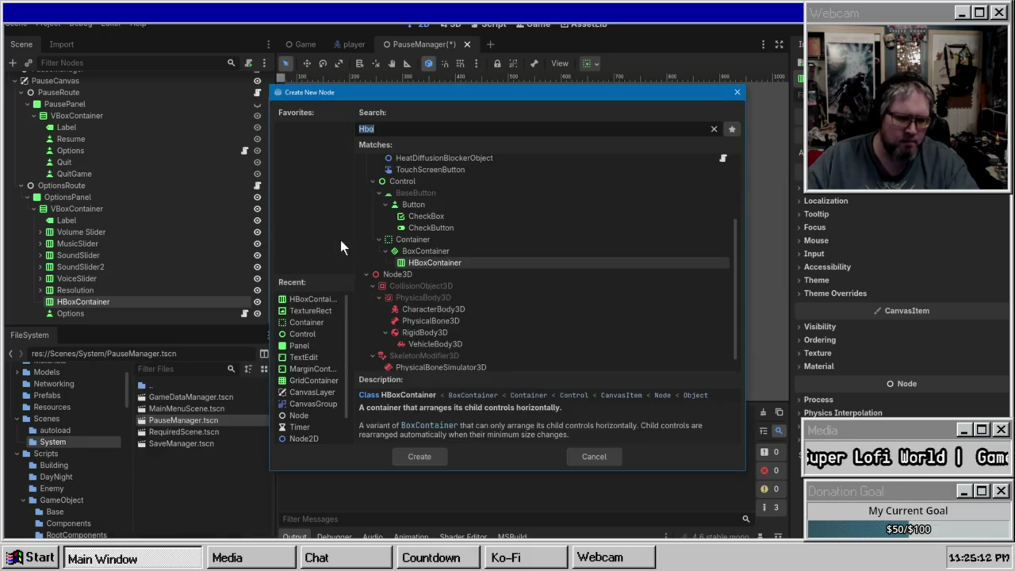
pyautogui.write('Check')
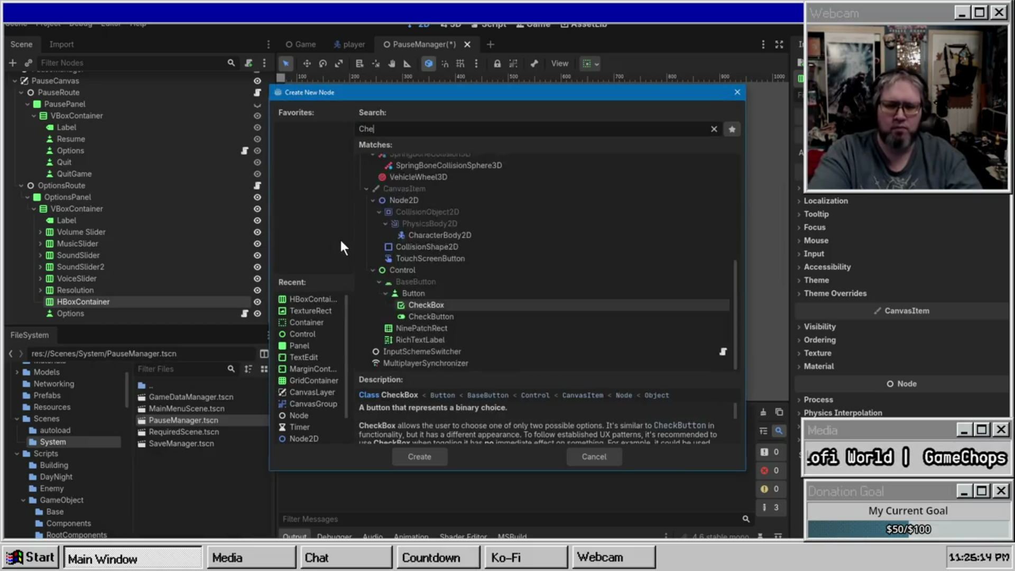
pyautogui.press('Return')
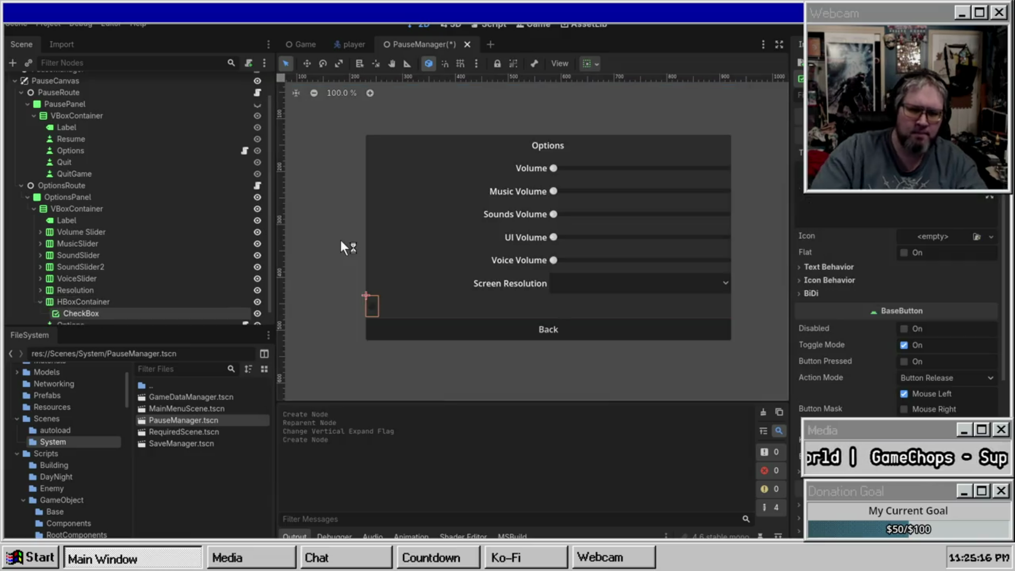
pyautogui.rightClick(135, 301)
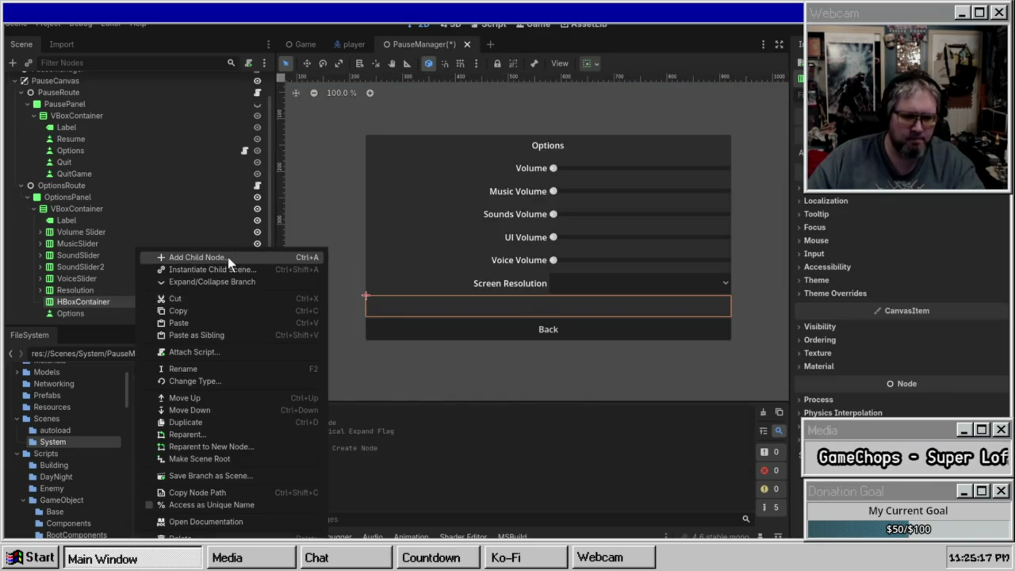
pyautogui.click(241, 255)
pyautogui.write('Checkb')
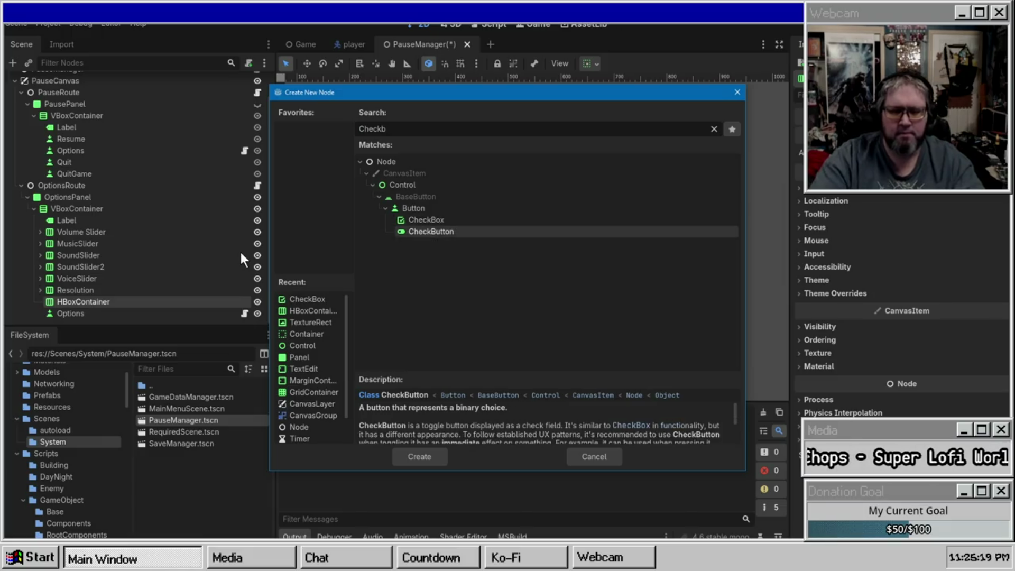
pyautogui.press('Down')
pyautogui.press('Return')
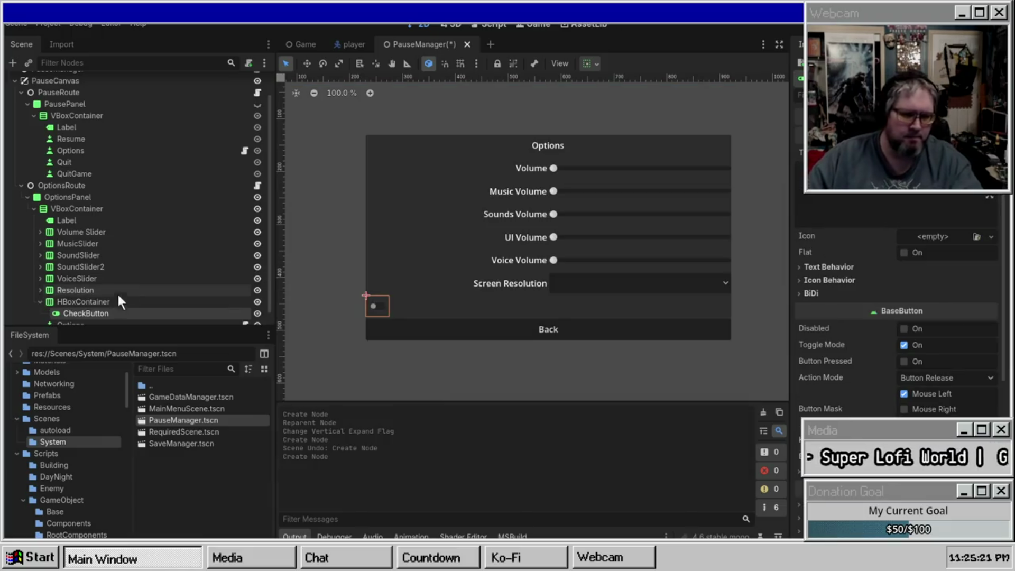
# Add a Label child to the HBoxContainer
pyautogui.rightClick(114, 301)
pyautogui.click(179, 259)
pyautogui.write('Label')
pyautogui.press('Return')
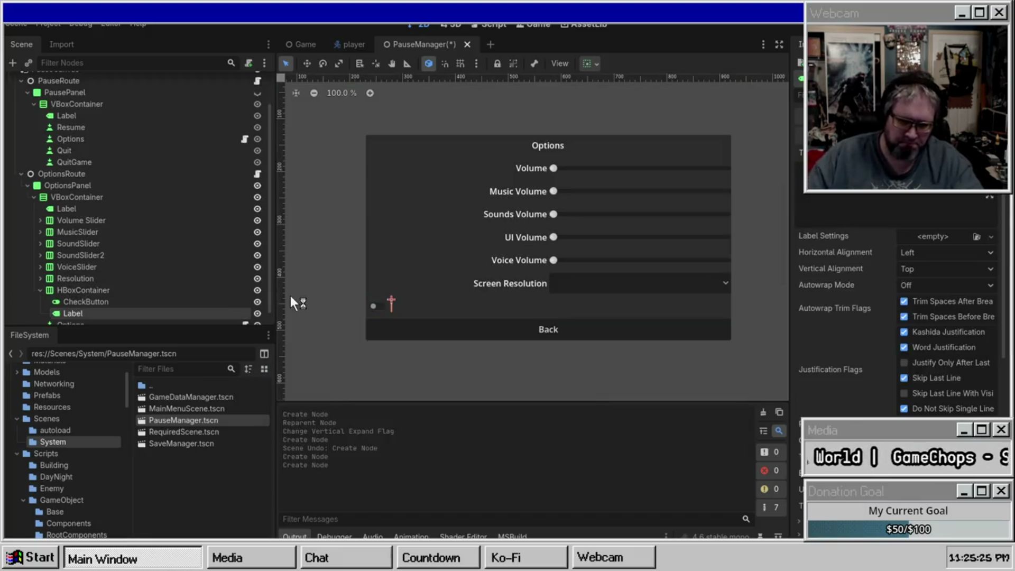
# Set the Label's horizontal sizing to Expand/Fill and move it ahead of the CheckButton
pyautogui.click(82, 301)
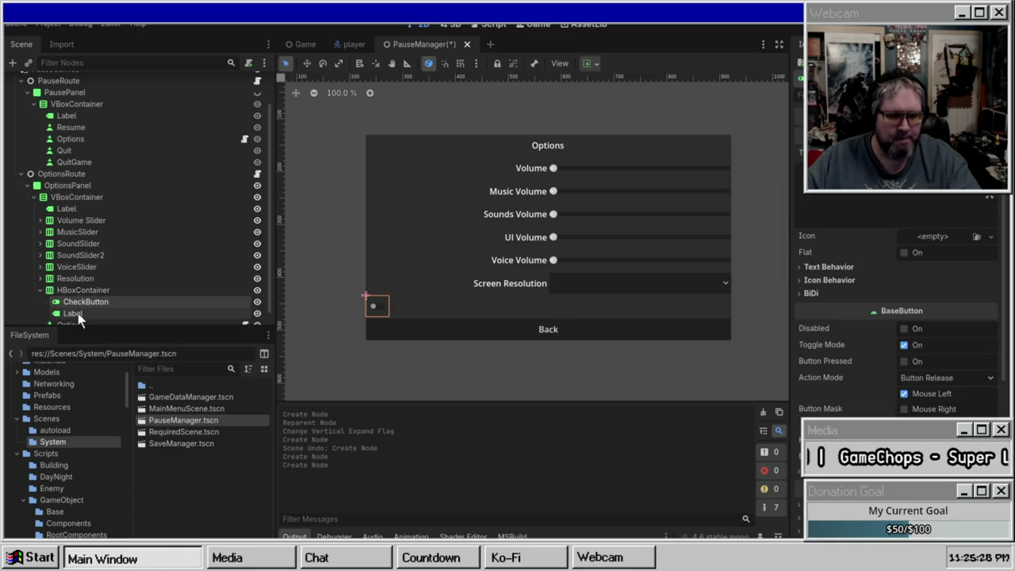
pyautogui.click(78, 313)
pyautogui.click(591, 63)
pyautogui.click(654, 122)
pyautogui.click(653, 102)
pyautogui.click(71, 313)
pyautogui.moveTo(70, 313); pyautogui.dragTo(83, 297)
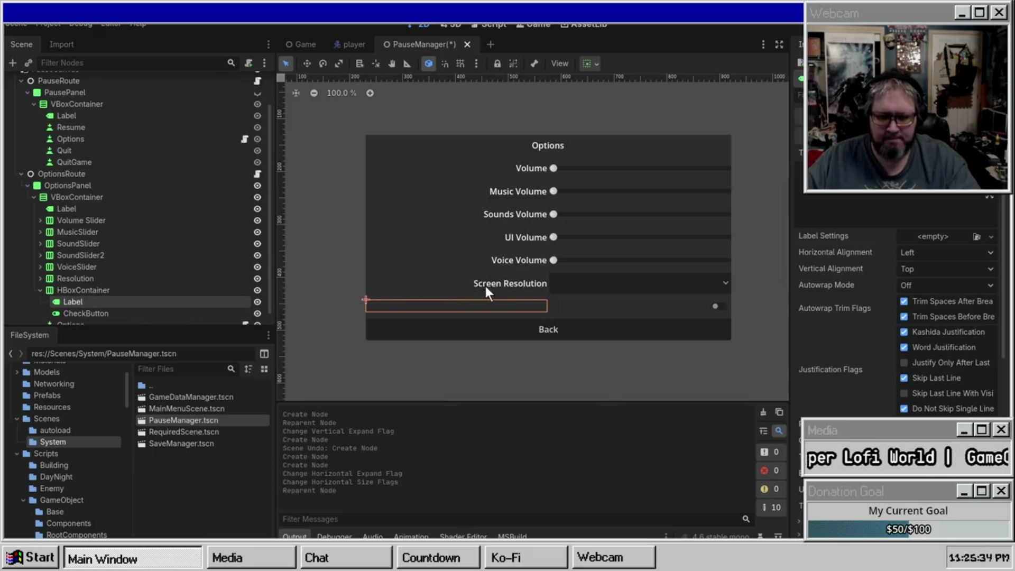
# Search the quick script picker for a Vsync script for the CheckButton, then cancel
pyautogui.click(93, 313)
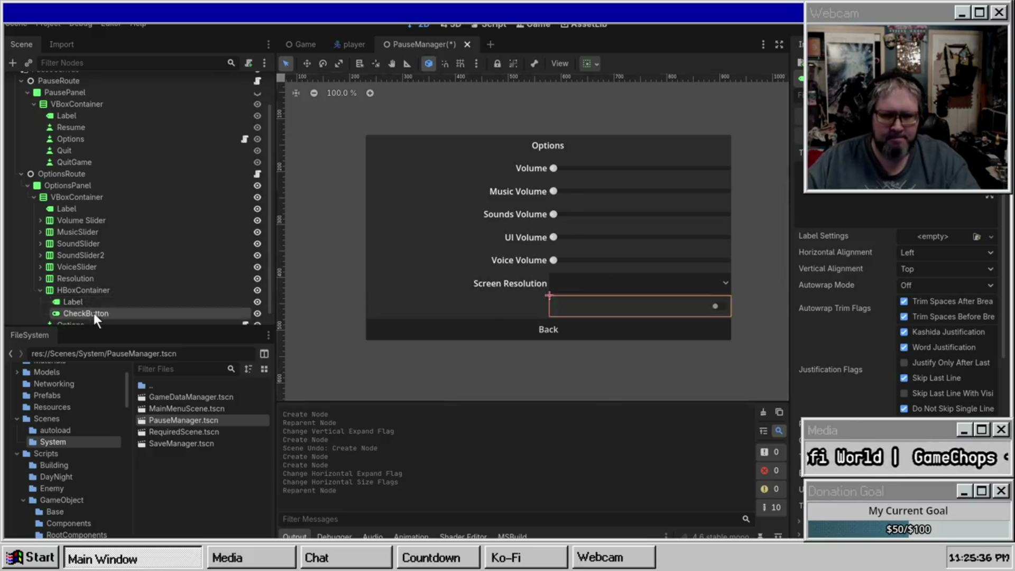
pyautogui.hotkey('ctrl', 'alt', 'o')
pyautogui.write('Vsync')
pyautogui.press('Up')
pyautogui.press('Down')
pyautogui.press('Down')
pyautogui.press('Down')
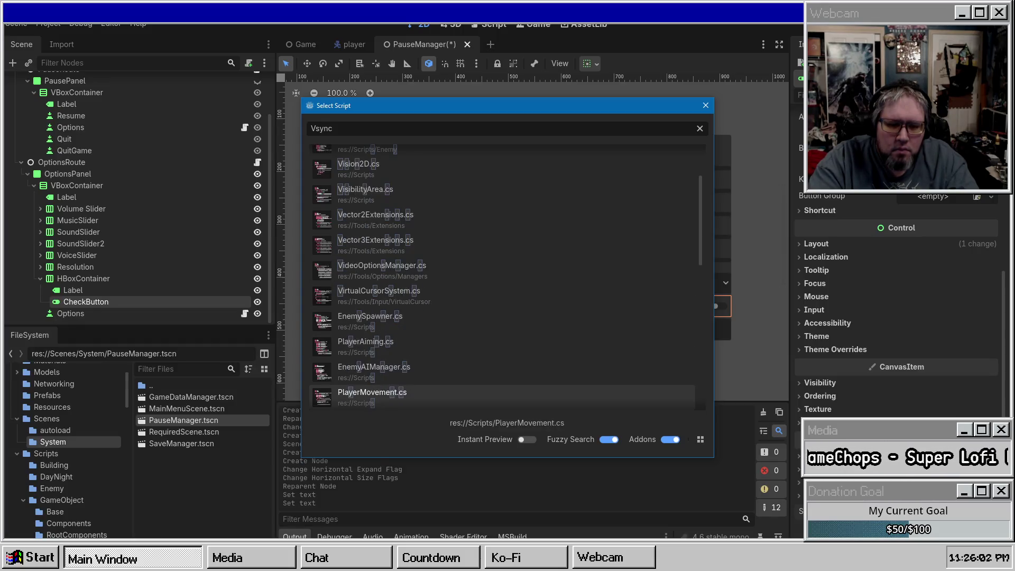
pyautogui.press('Up')
pyautogui.press('Up')
pyautogui.press('Up')
pyautogui.press('Up')
pyautogui.press('Up')
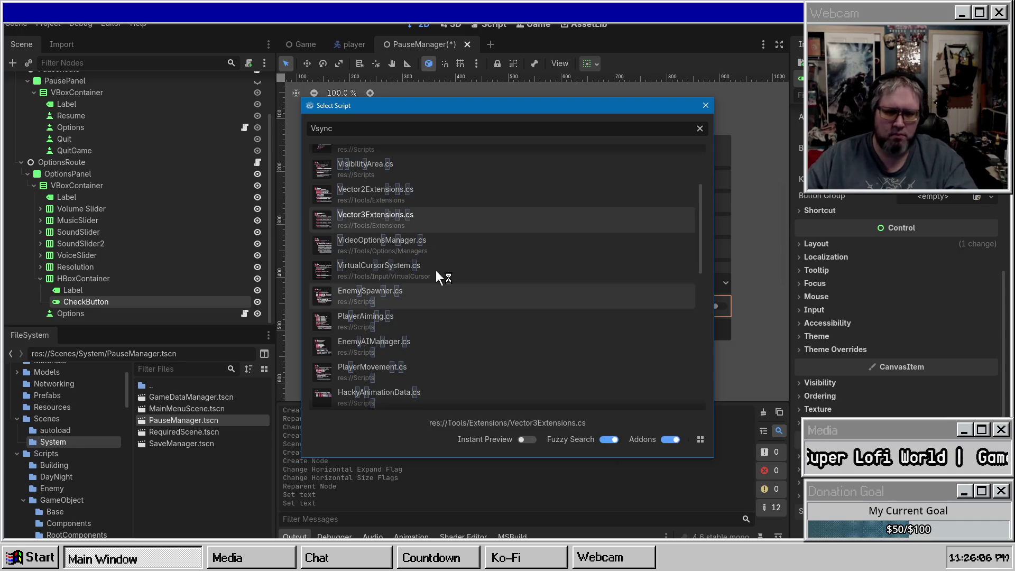
pyautogui.press('Escape')
pyautogui.click(423, 239)
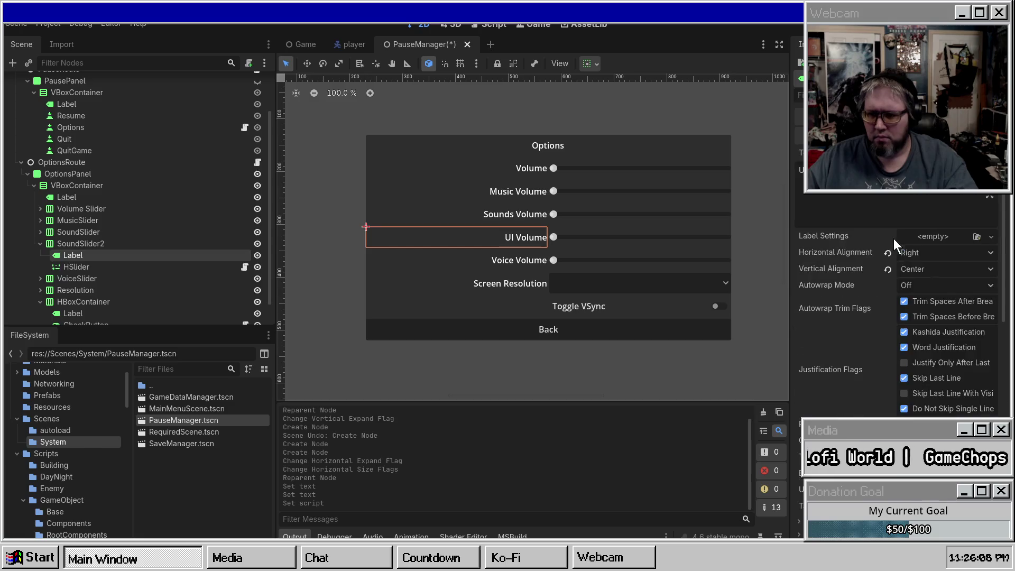
# Select CheckButton and browse the OptionsButtonDropdown and Managers script folders, widening the docks
pyautogui.scroll(-10, 911, 252)
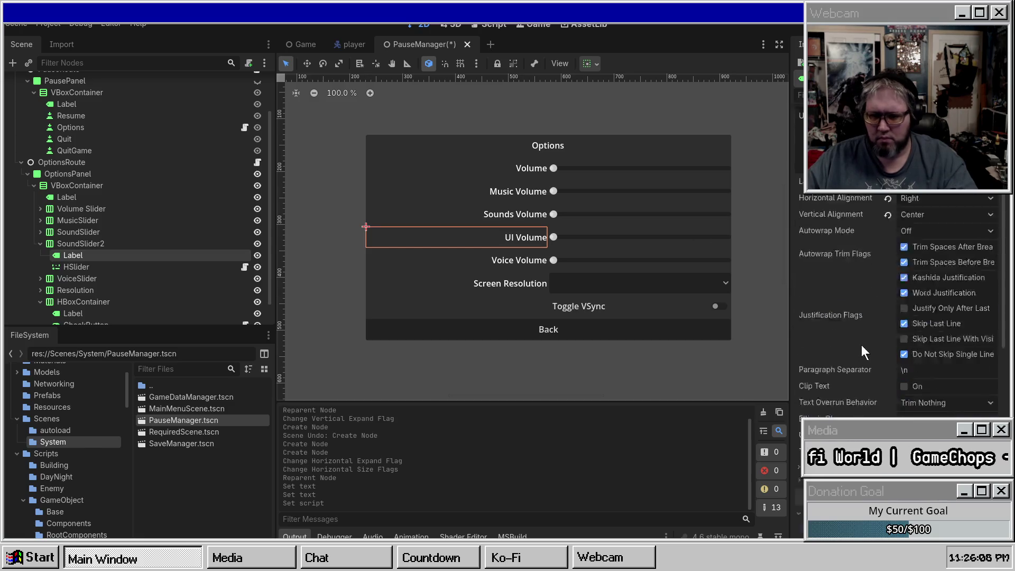
pyautogui.scroll(-1, 79, 302)
pyautogui.click(79, 301)
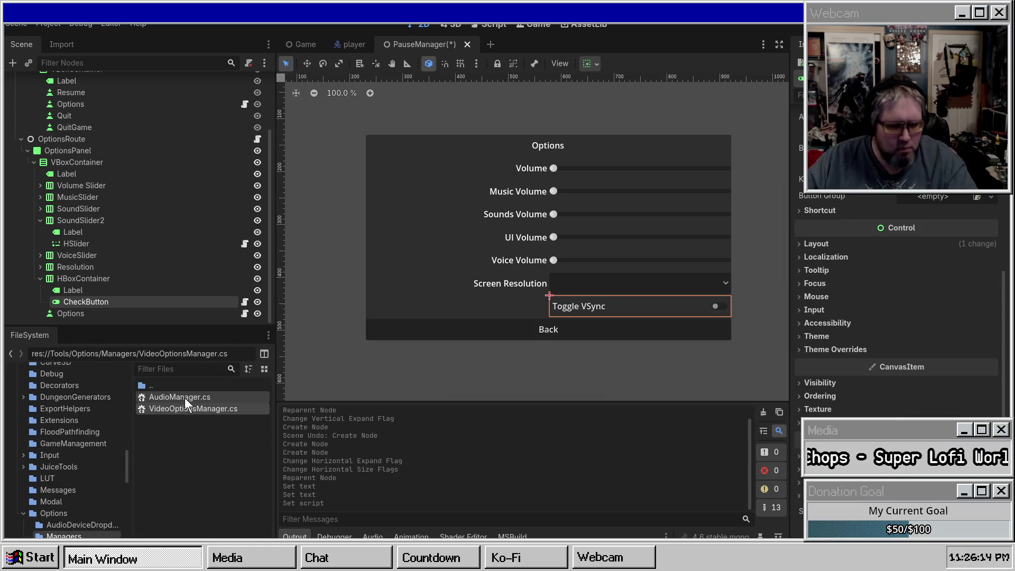
pyautogui.scroll(-2, 84, 482)
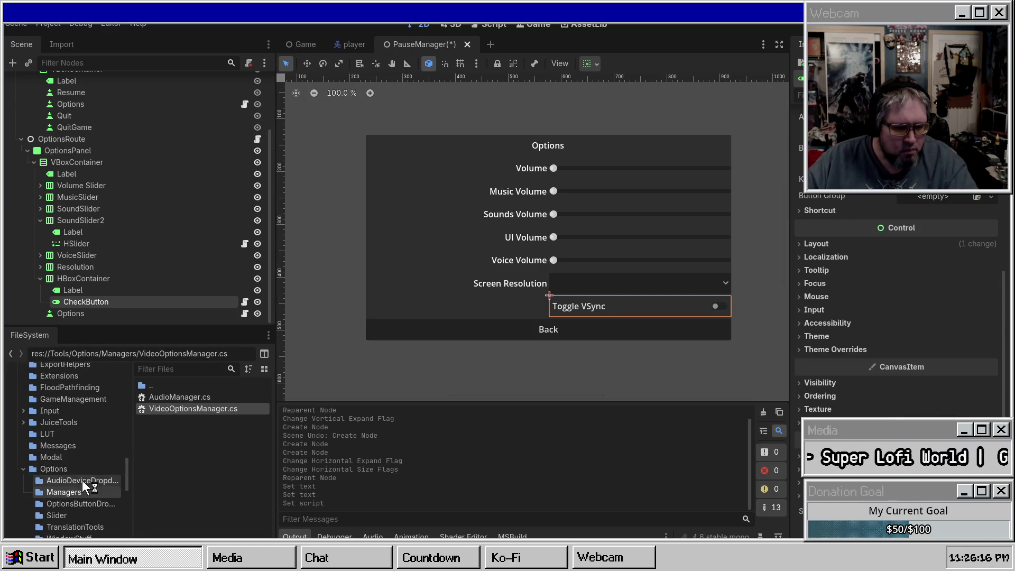
pyautogui.click(77, 505)
pyautogui.moveTo(272, 411); pyautogui.dragTo(357, 413)
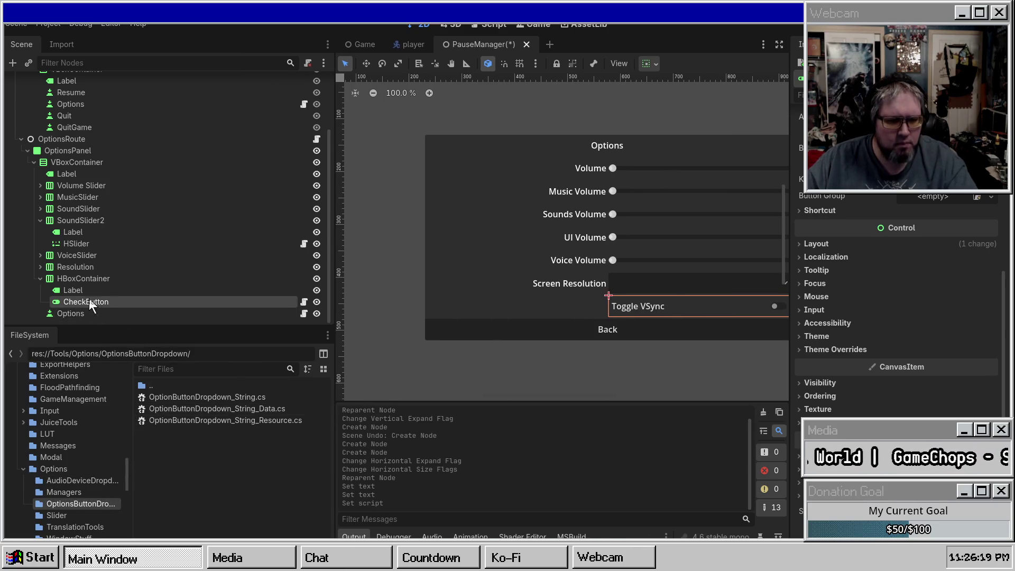
pyautogui.click(170, 395)
pyautogui.scroll(-2, 74, 470)
pyautogui.click(62, 448)
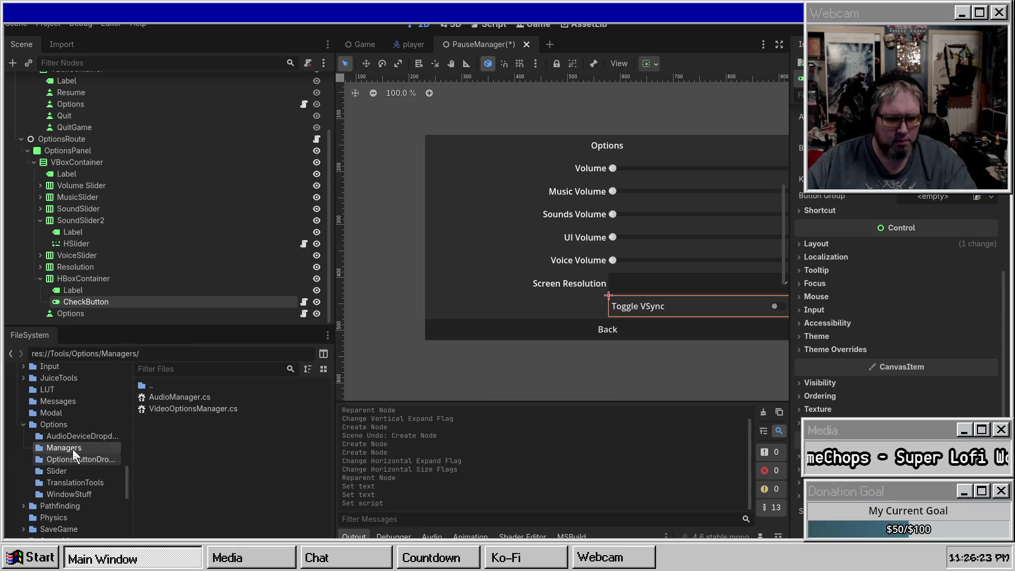
pyautogui.click(175, 412)
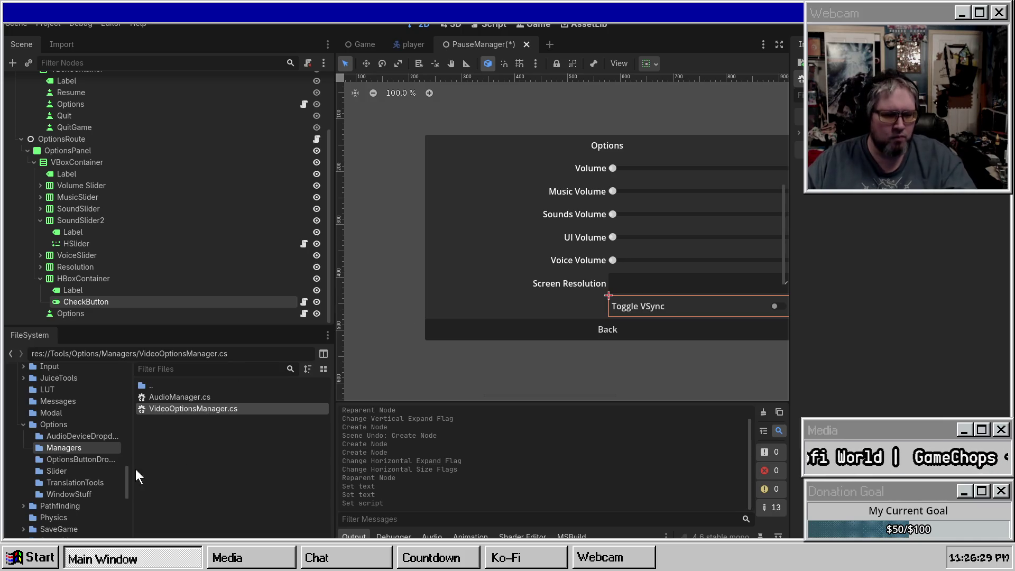
# Open VSyncDropdown.cs from WindowStuff and drag it onto the CheckButton node, confirming the prompt
pyautogui.click(82, 498)
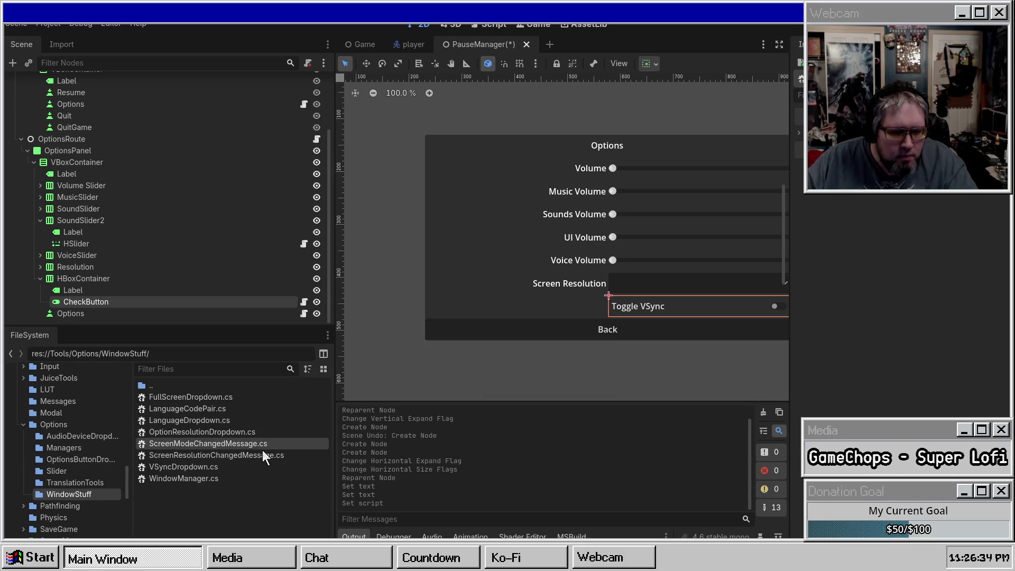
pyautogui.doubleClick(206, 468)
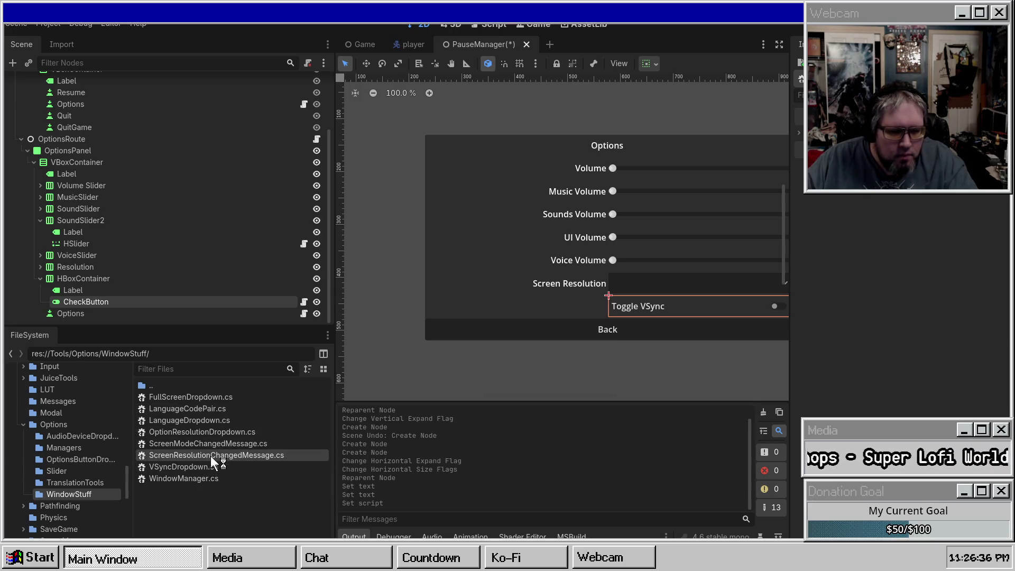
pyautogui.moveTo(195, 471)
pyautogui.mouseDown()
pyautogui.moveTo(96, 359)
pyautogui.moveTo(80, 284)
pyautogui.moveTo(81, 299)
pyautogui.mouseUp()
pyautogui.press('Return')
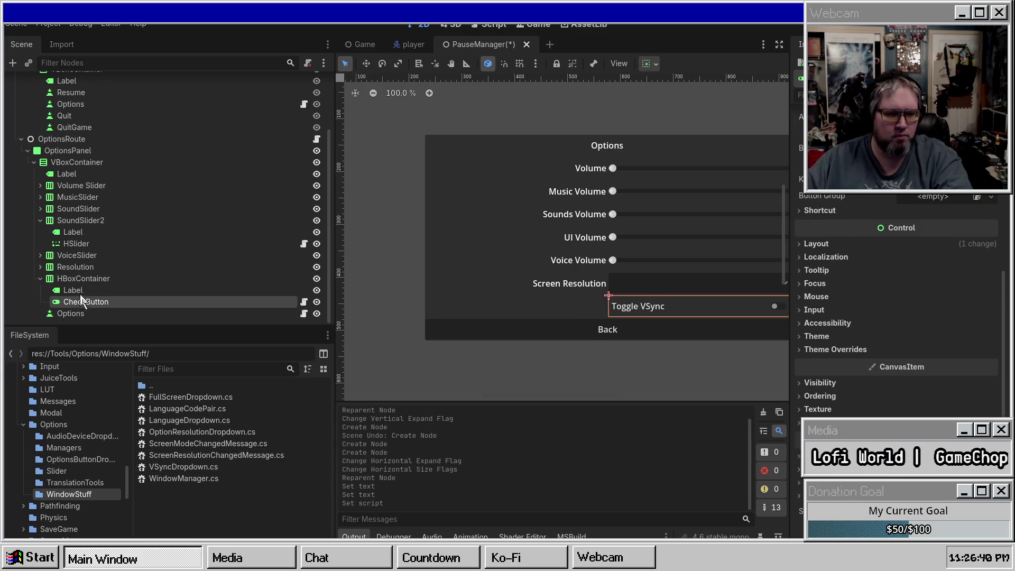
# Inspect the VSyncDropdown.cs, WindowManager.cs and OptionResolutionDropdown.cs scripts
pyautogui.click(171, 468)
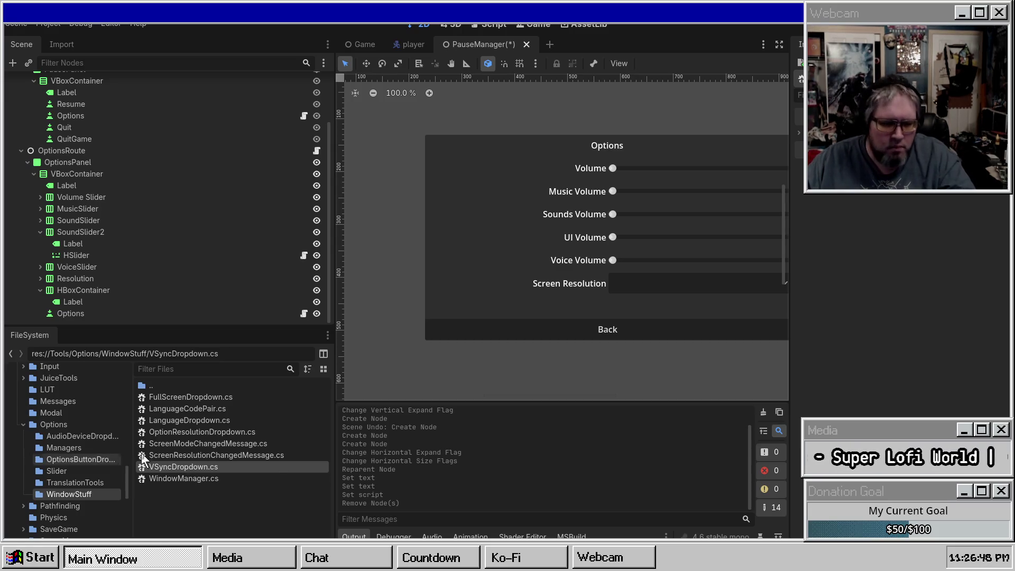
pyautogui.click(182, 479)
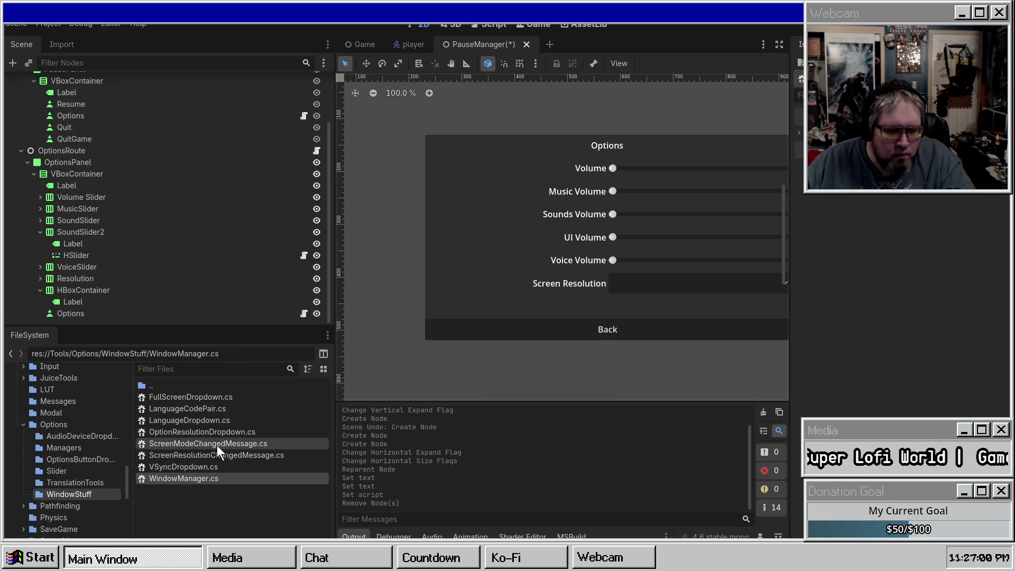
pyautogui.click(201, 430)
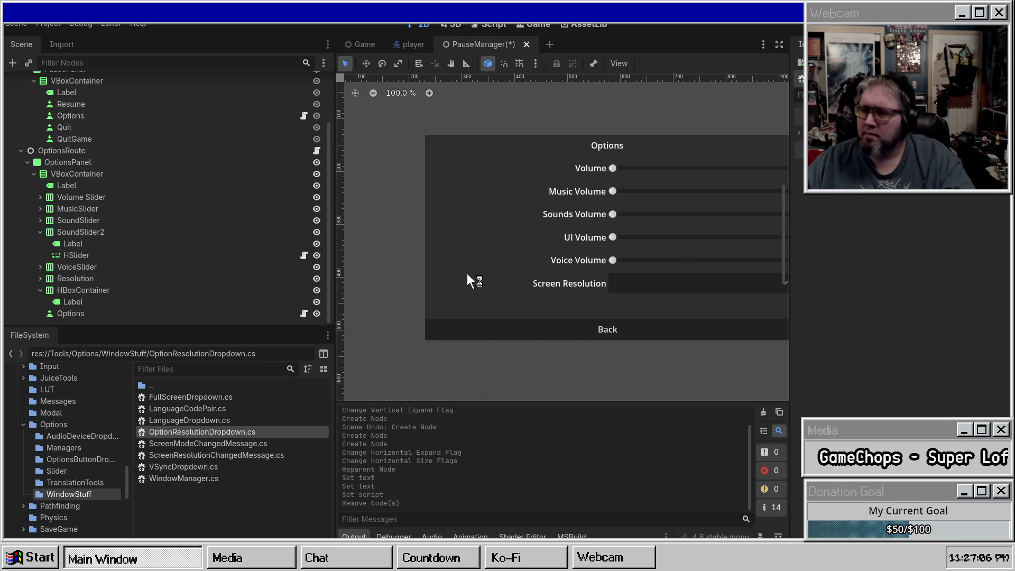
# Collapse HBoxContainer and save the PauseManager scene
pyautogui.click(41, 290)
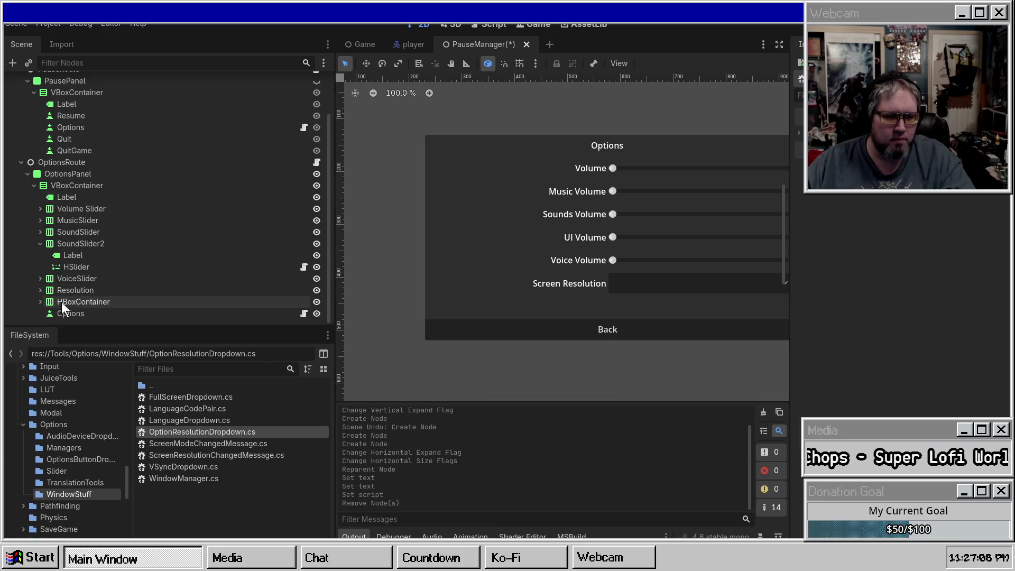
pyautogui.rightClick(74, 302)
pyautogui.press('Escape')
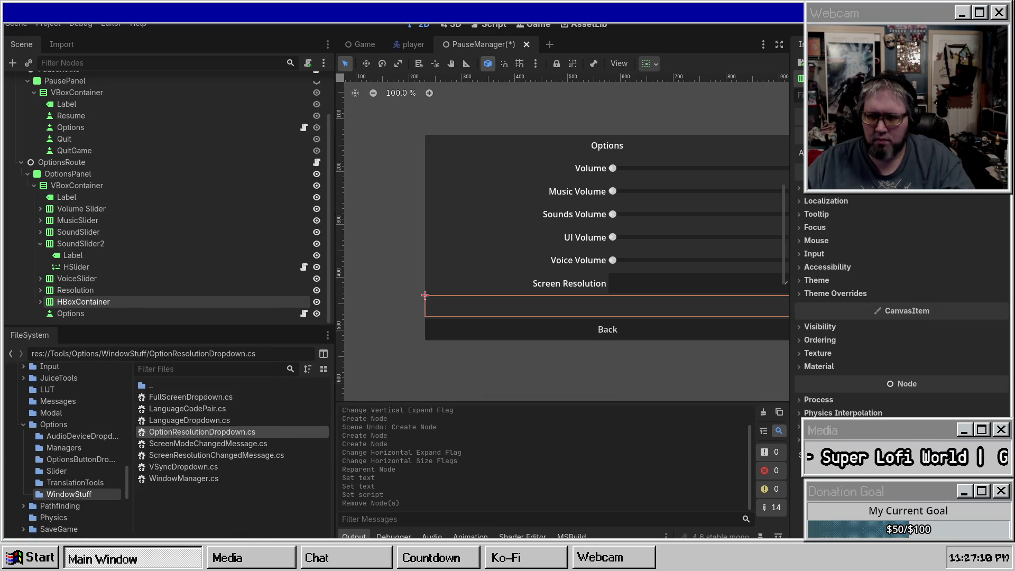
pyautogui.hotkey('ctrl', 's')
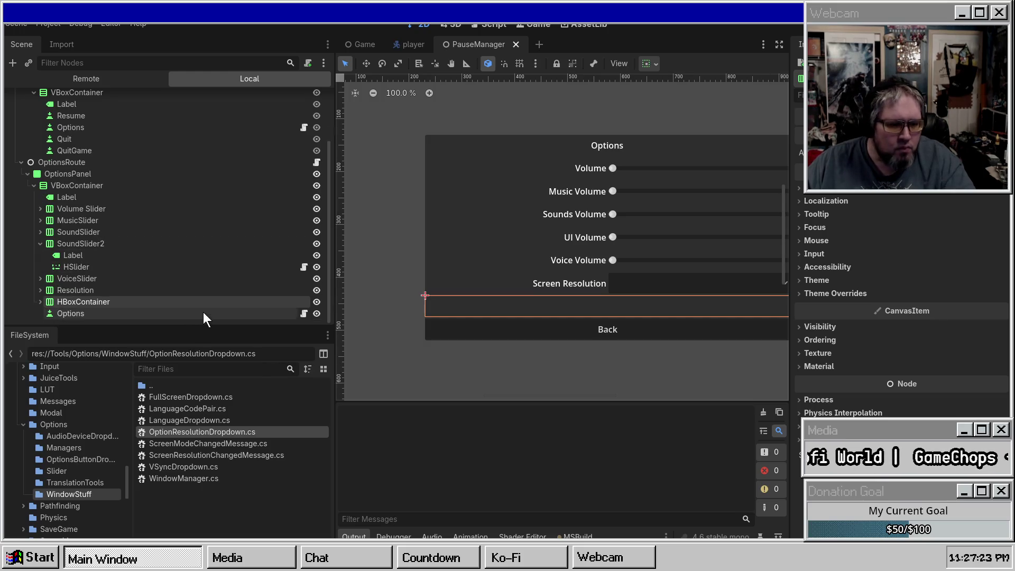
# Expand HBoxContainer to show its Label and bring up its node actions
pyautogui.click(259, 256)
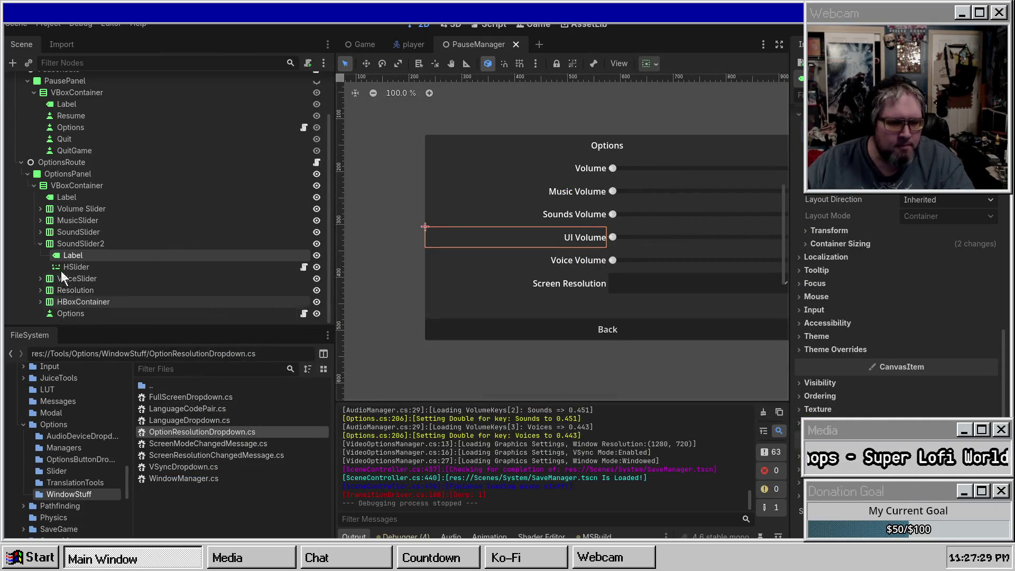
pyautogui.click(40, 301)
pyautogui.rightClick(87, 290)
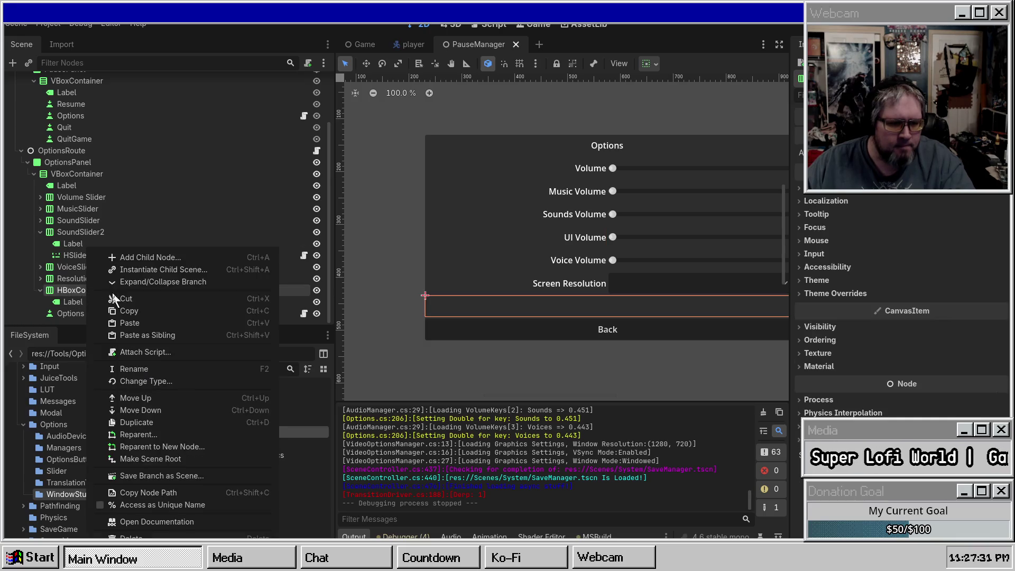
# Add a VSyncDropdown child to HBoxContainer and set it to expand horizontally
pyautogui.click(157, 257)
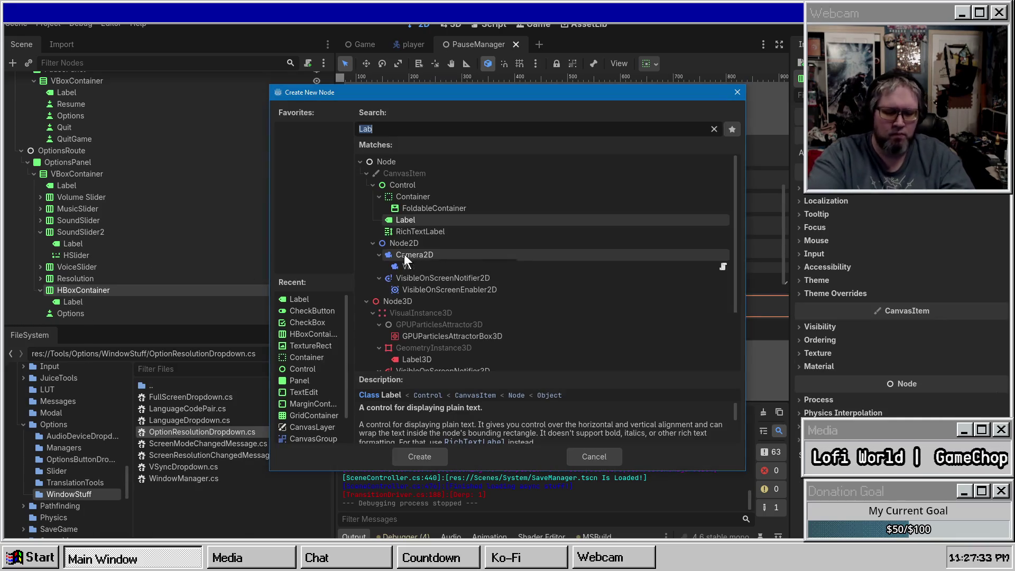
pyautogui.write('syn')
pyautogui.press('Return')
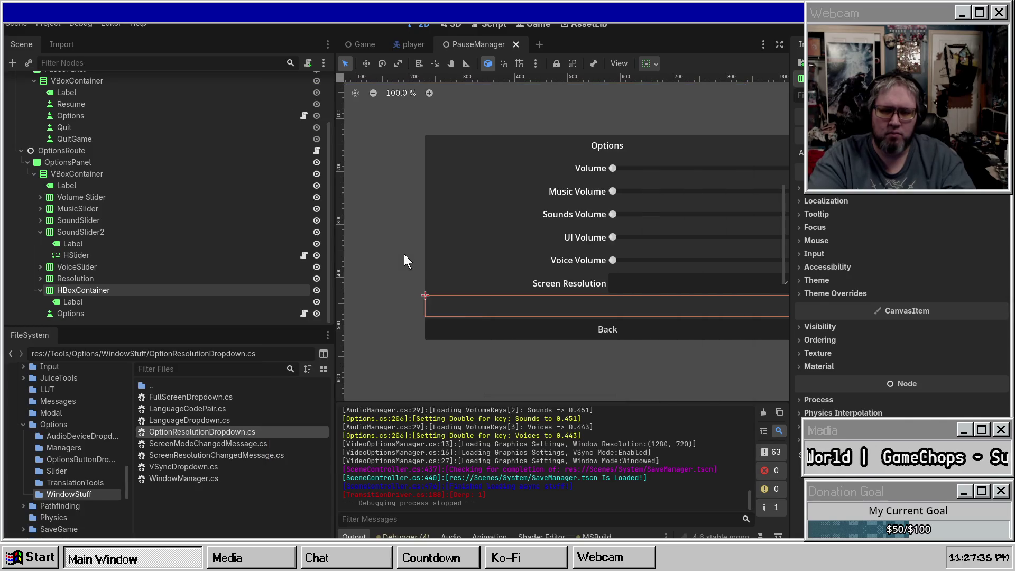
pyautogui.scroll(-1, 554, 236)
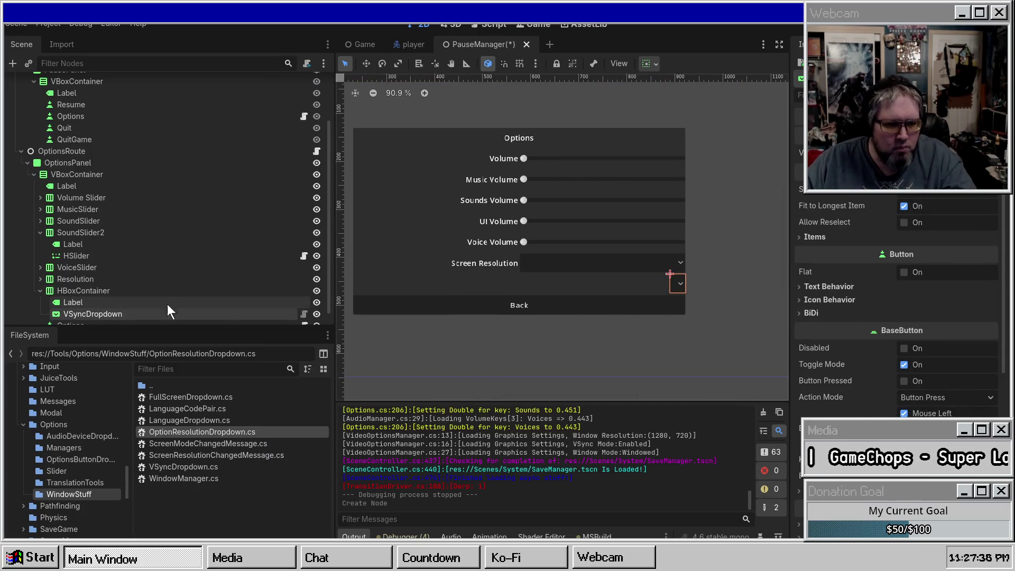
pyautogui.click(648, 62)
pyautogui.click(717, 126)
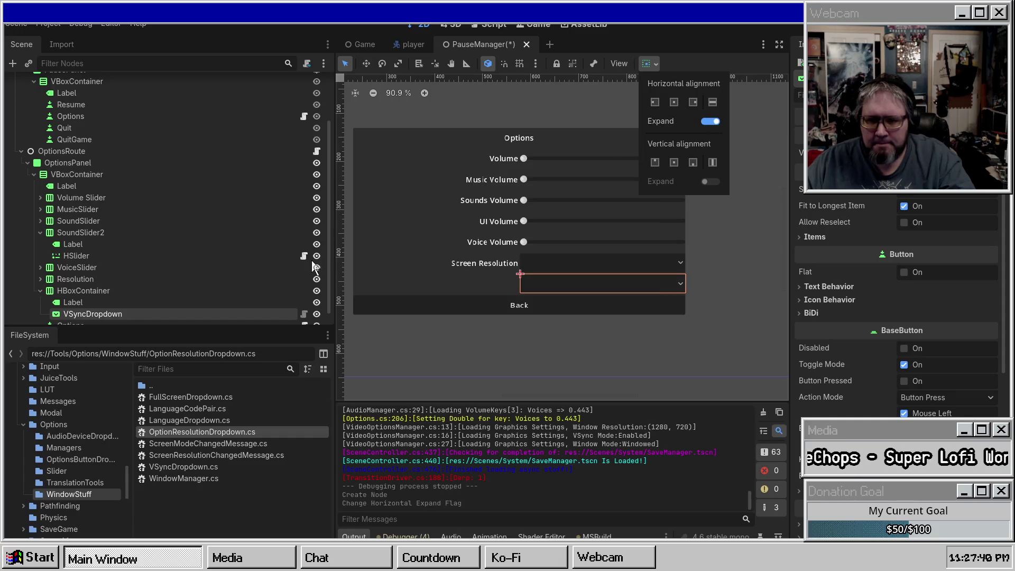
pyautogui.scroll(-1, 106, 285)
# Set the row's Label text to 'VSync Option', right-align it, and save the scene
pyautogui.click(81, 295)
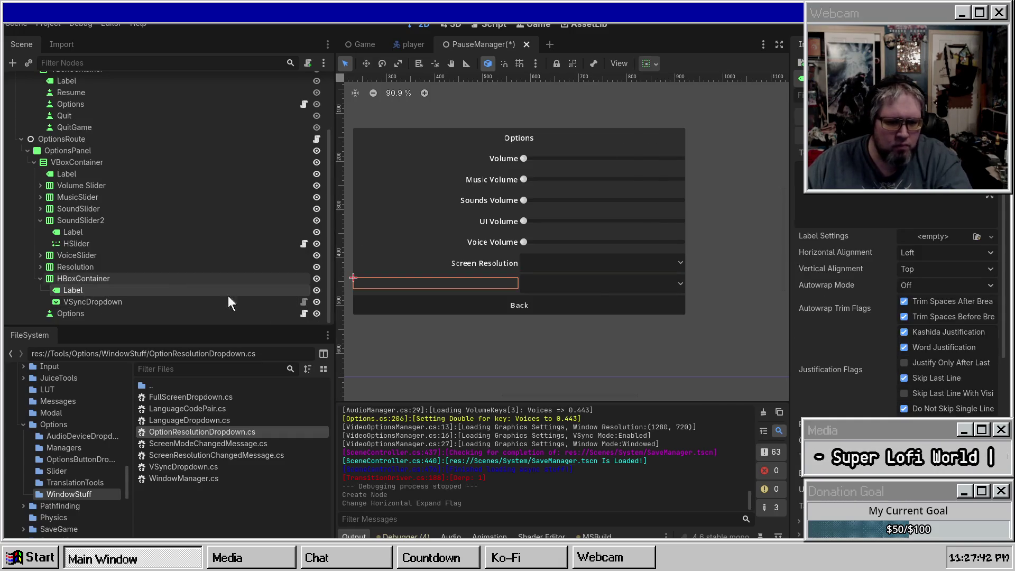
pyautogui.write('S')
pyautogui.press('BackSpace')
pyautogui.write('VSync Option')
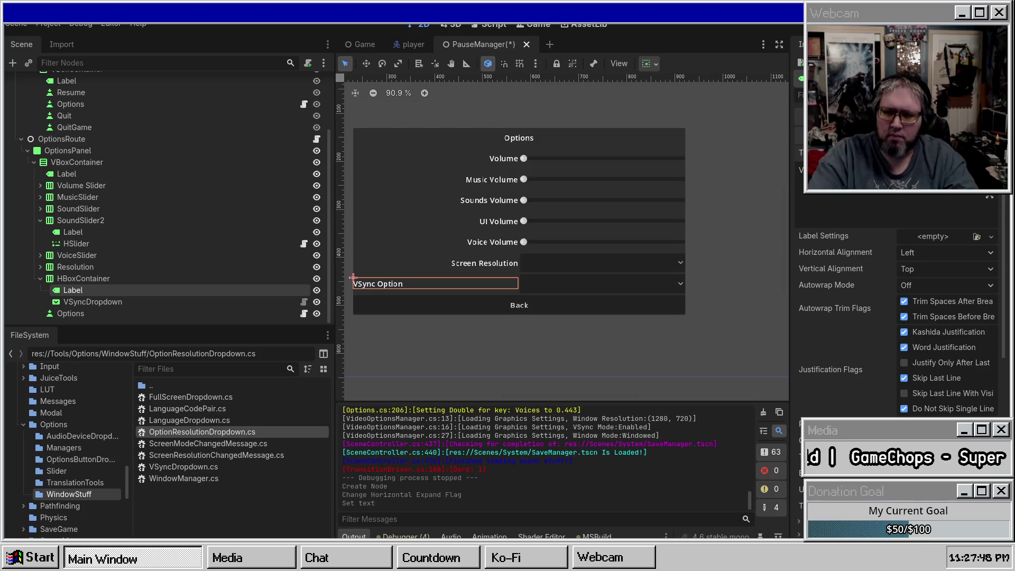
pyautogui.click(938, 254)
pyautogui.click(936, 282)
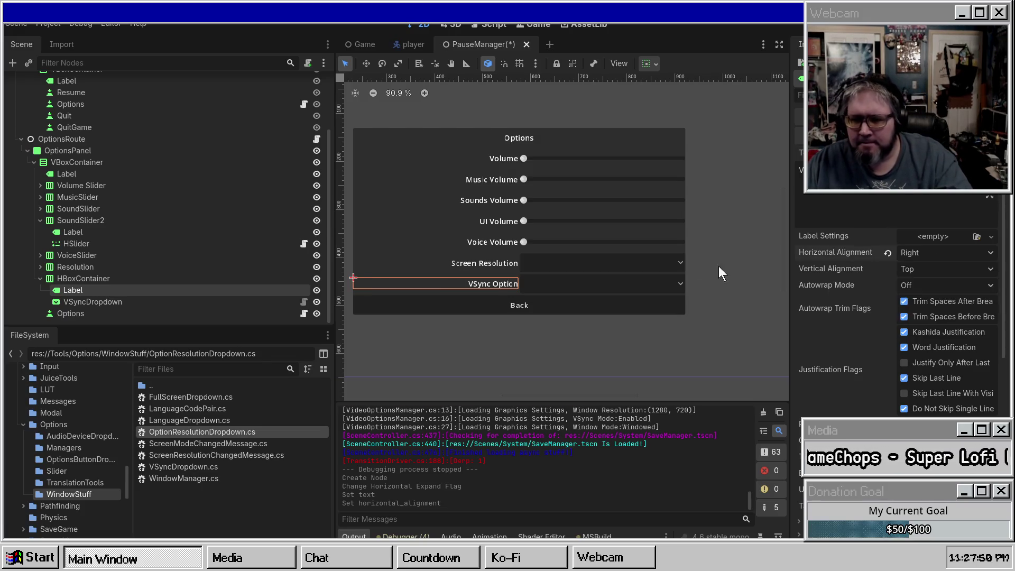
pyautogui.scroll(-2, 589, 176)
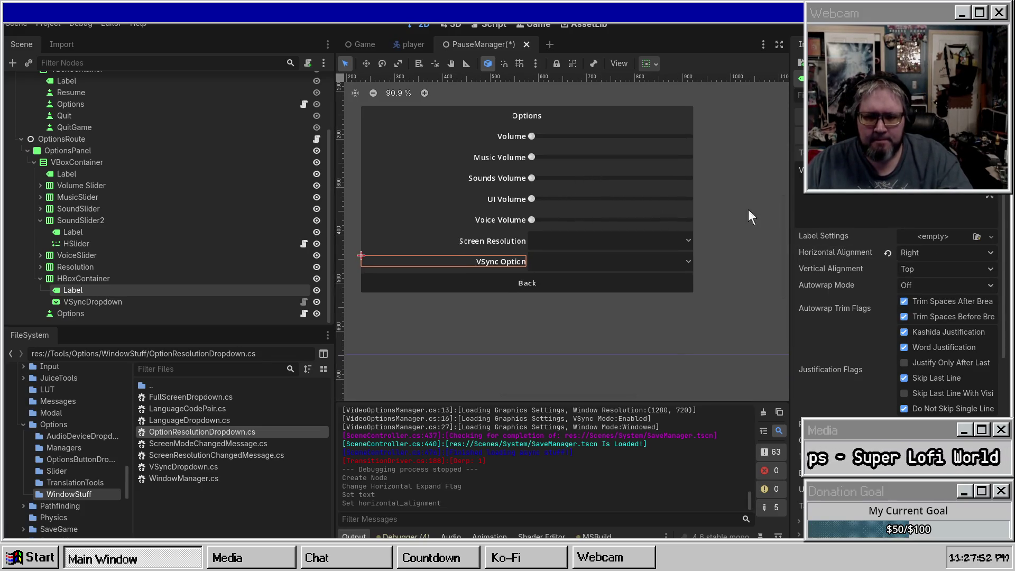
pyautogui.hotkey('ctrl', 's')
pyautogui.scroll(1, 511, 222)
pyautogui.scroll(-6, 531, 234)
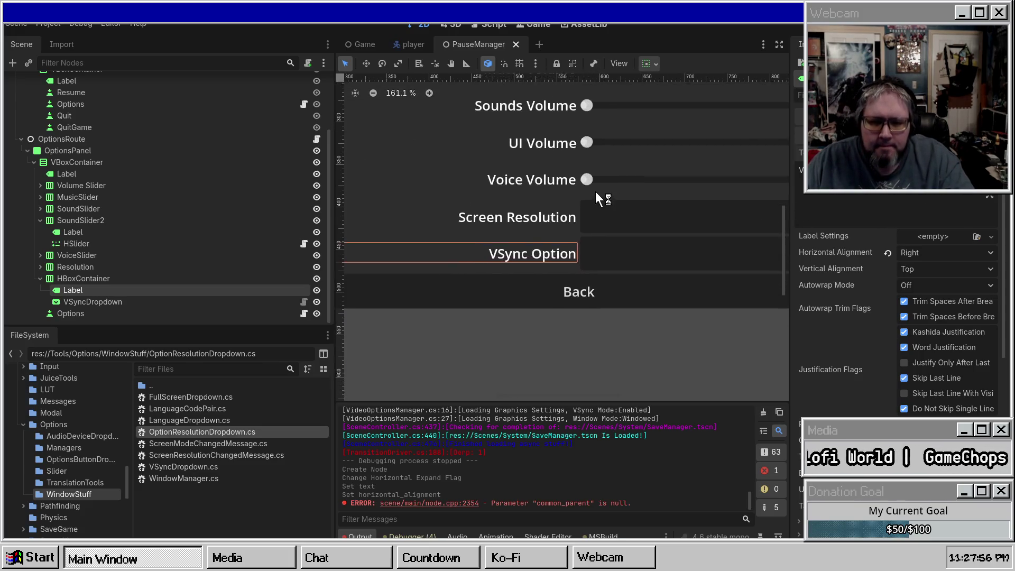
pyautogui.scroll(4, 595, 194)
pyautogui.click(90, 276)
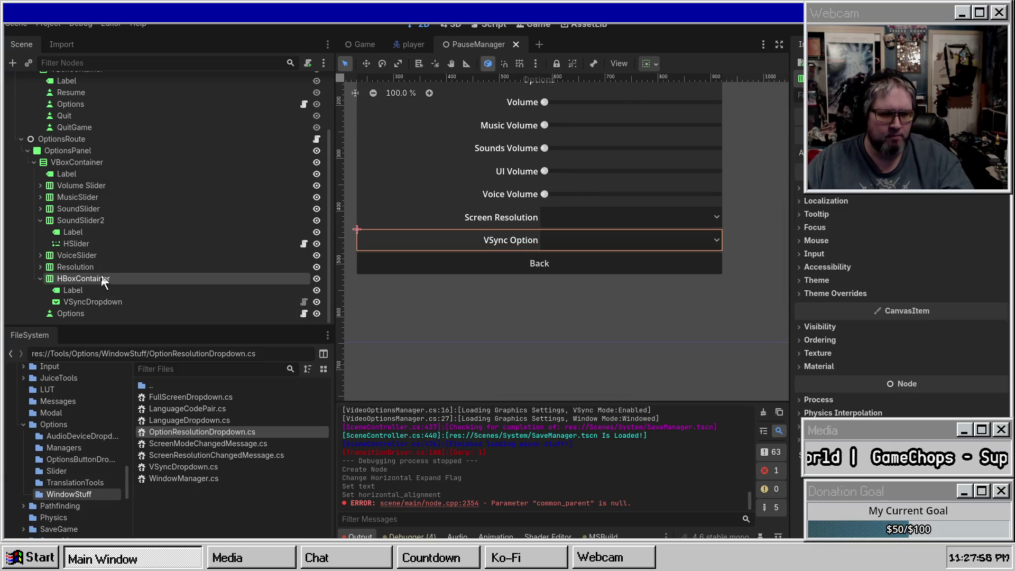
# Duplicate the VSync row and add a FullScreenDropdown child to HBoxContainer2
pyautogui.hotkey('ctrl', 'd')
pyautogui.rightClick(71, 314)
pyautogui.click(125, 257)
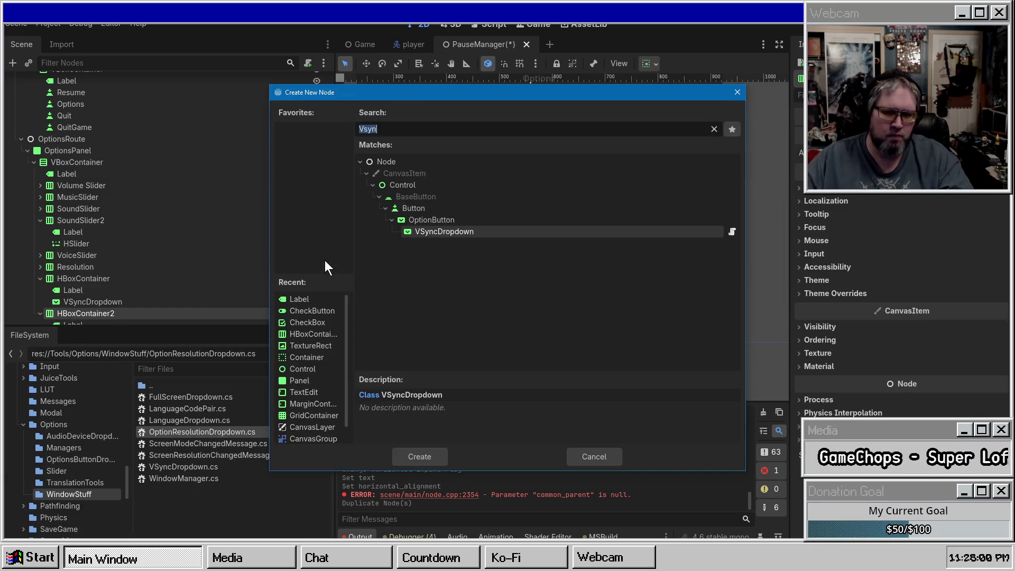
pyautogui.write('Driopd')
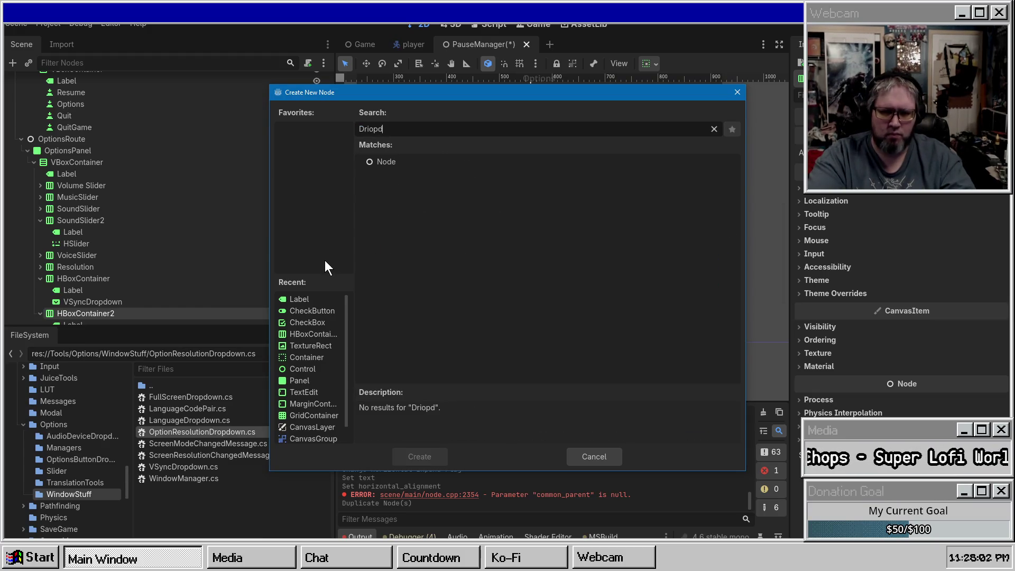
pyautogui.press('BackSpace')
pyautogui.press('BackSpace')
pyautogui.write('opdown')
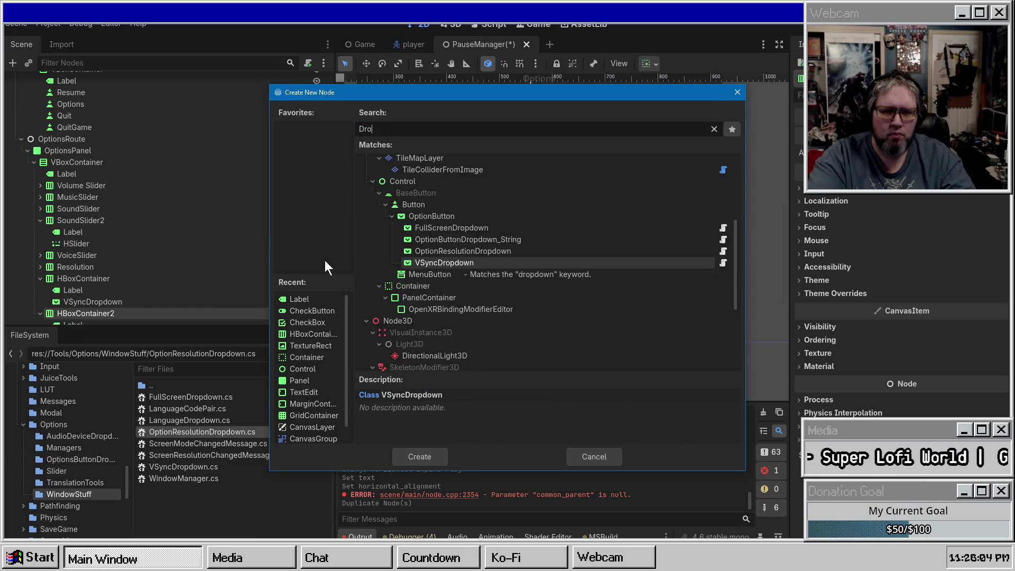
pyautogui.press('Up')
pyautogui.press('Up')
pyautogui.press('Up')
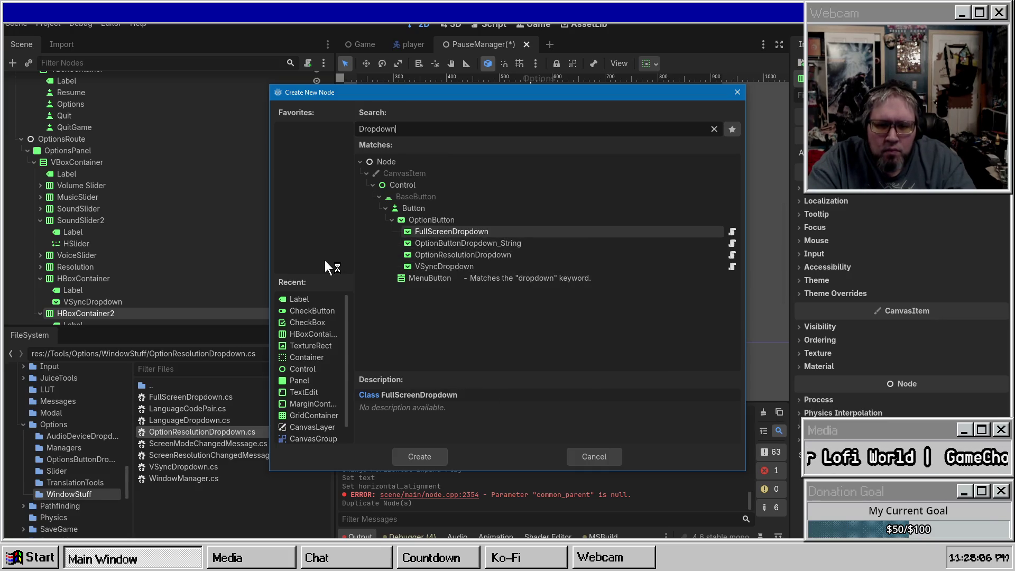
pyautogui.press('Down')
pyautogui.press('Down')
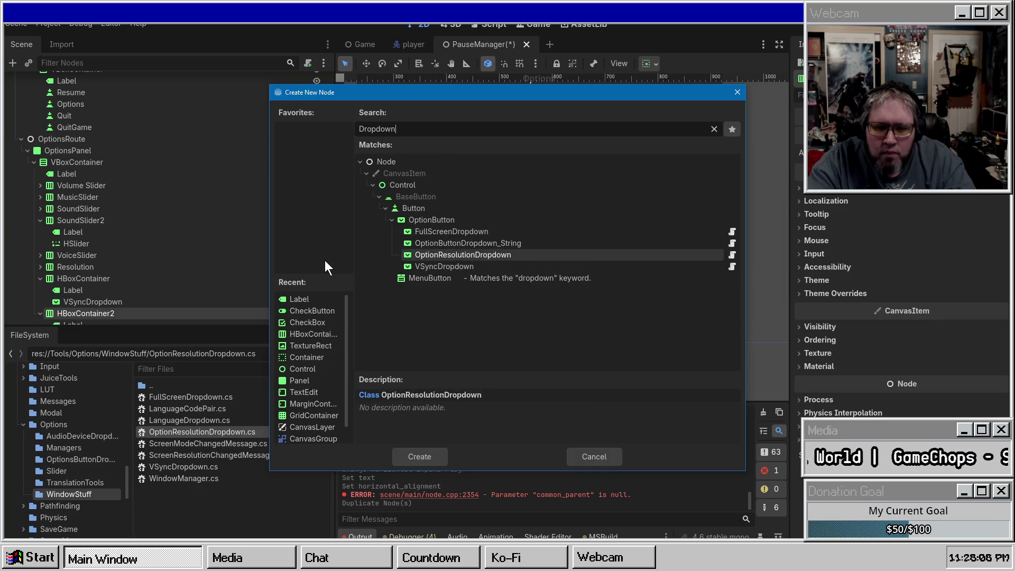
pyautogui.press('Return')
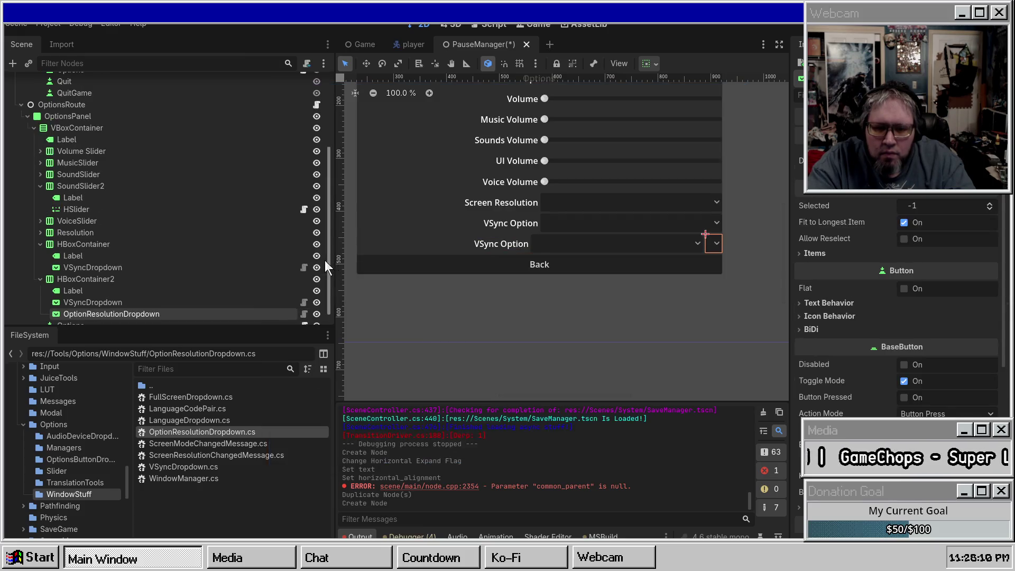
pyautogui.hotkey('ctrl', 'z')
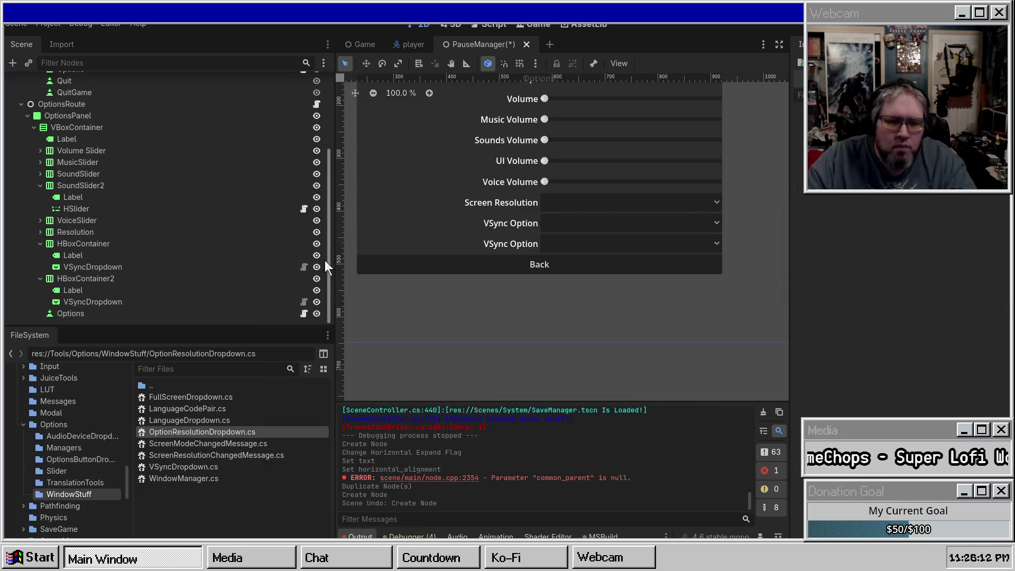
pyautogui.rightClick(141, 278)
pyautogui.click(214, 253)
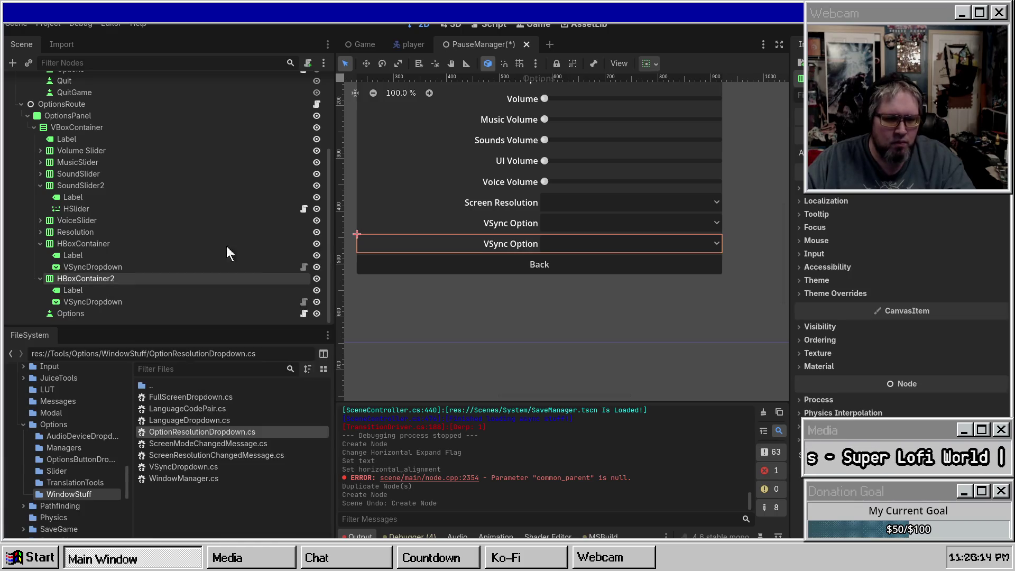
pyautogui.doubleClick(466, 231)
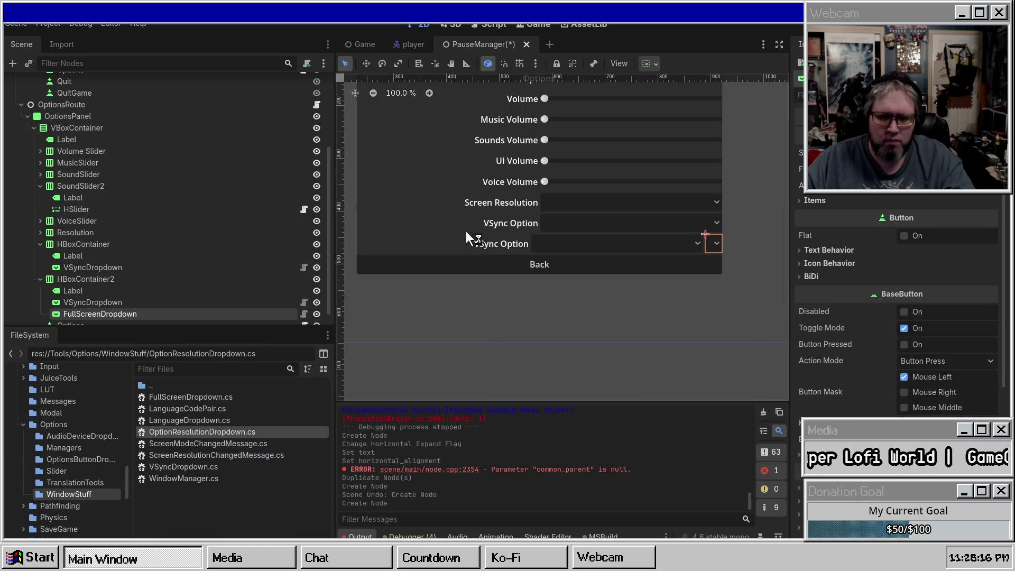
# Delete the copied VSyncDropdown, make FullScreenDropdown expand horizontally, and save
pyautogui.click(155, 303)
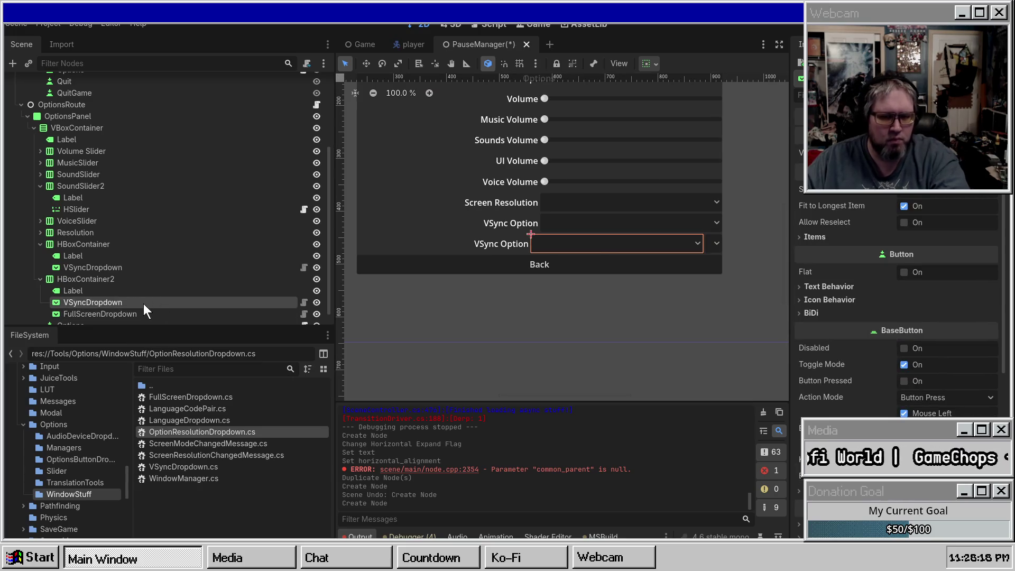
pyautogui.press('Delete')
pyautogui.click(154, 303)
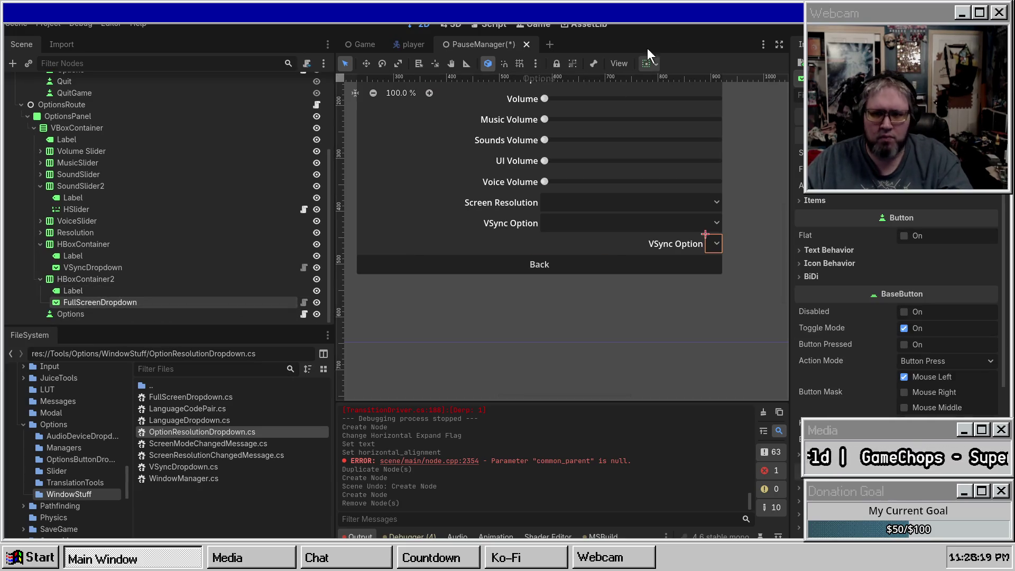
pyautogui.click(647, 64)
pyautogui.click(710, 122)
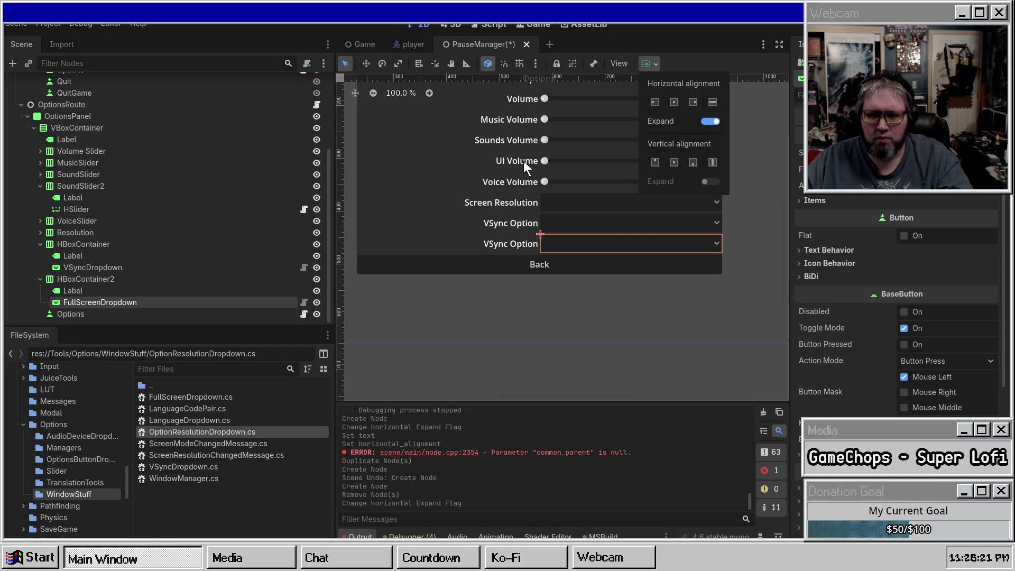
pyautogui.hotkey('ctrl', 's')
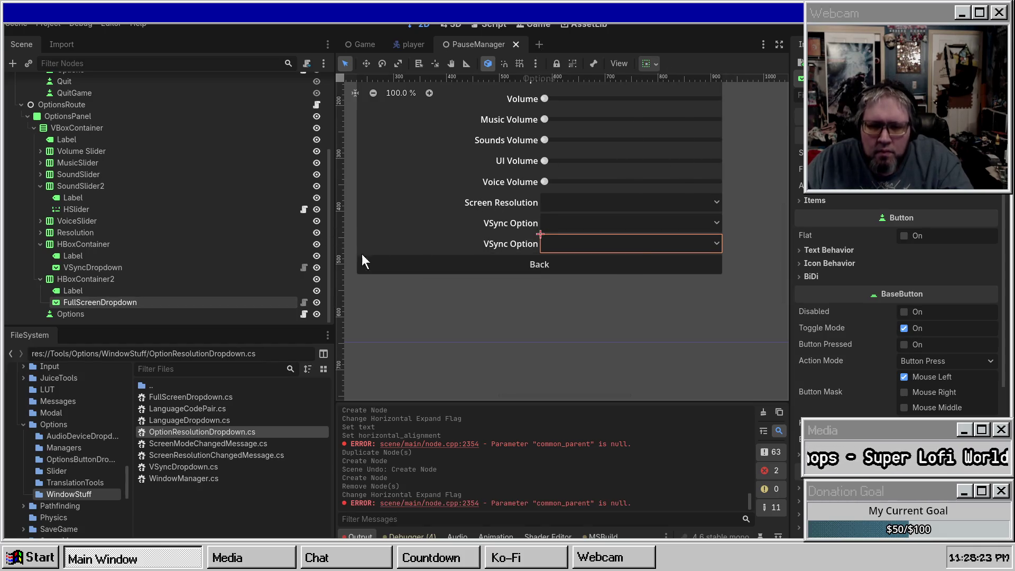
# Label the second row 'Full Screen Options' and save the scene
pyautogui.click(132, 290)
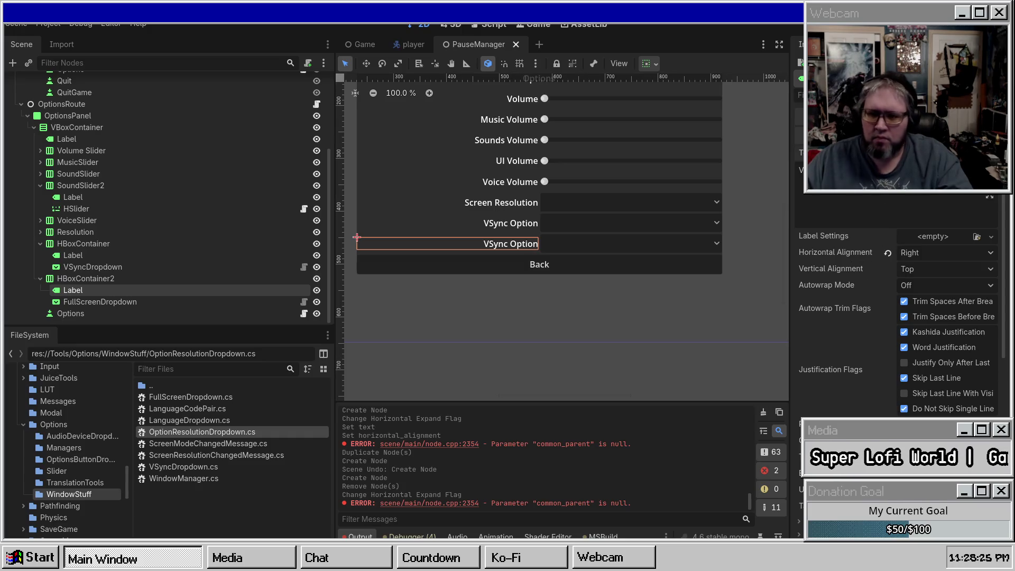
pyautogui.write('Full')
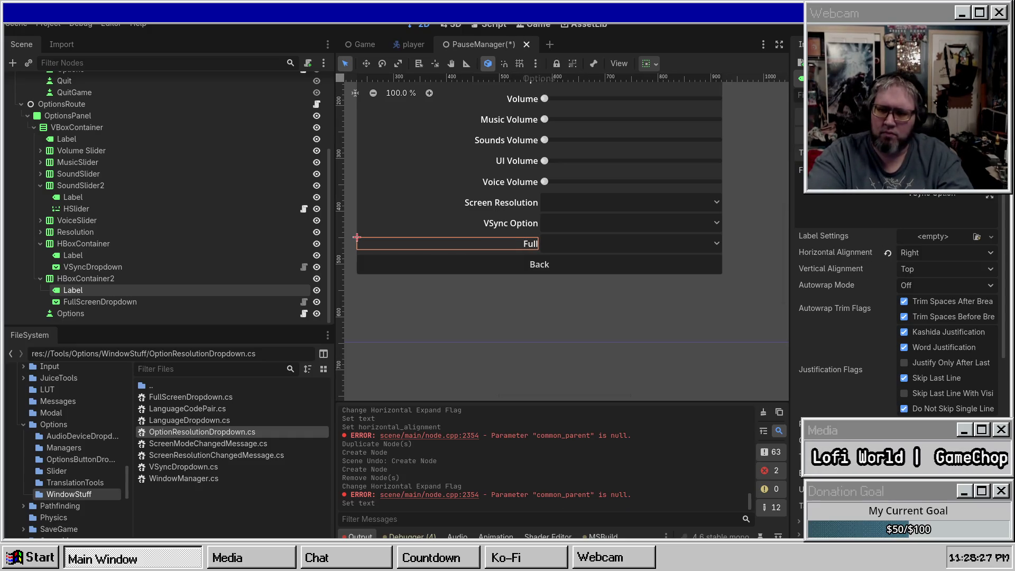
pyautogui.write(' Screen Options')
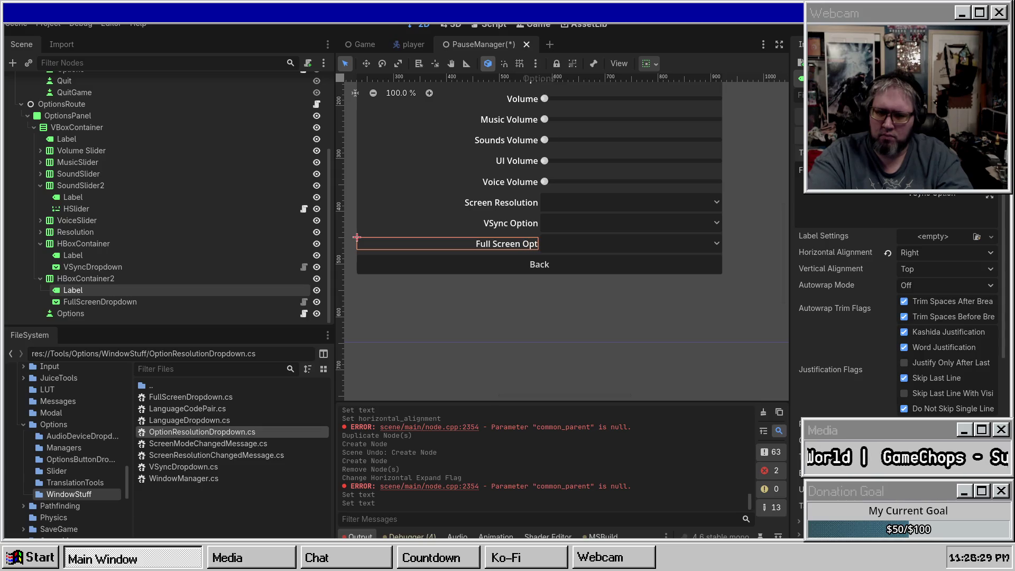
pyautogui.hotkey('ctrl', 's')
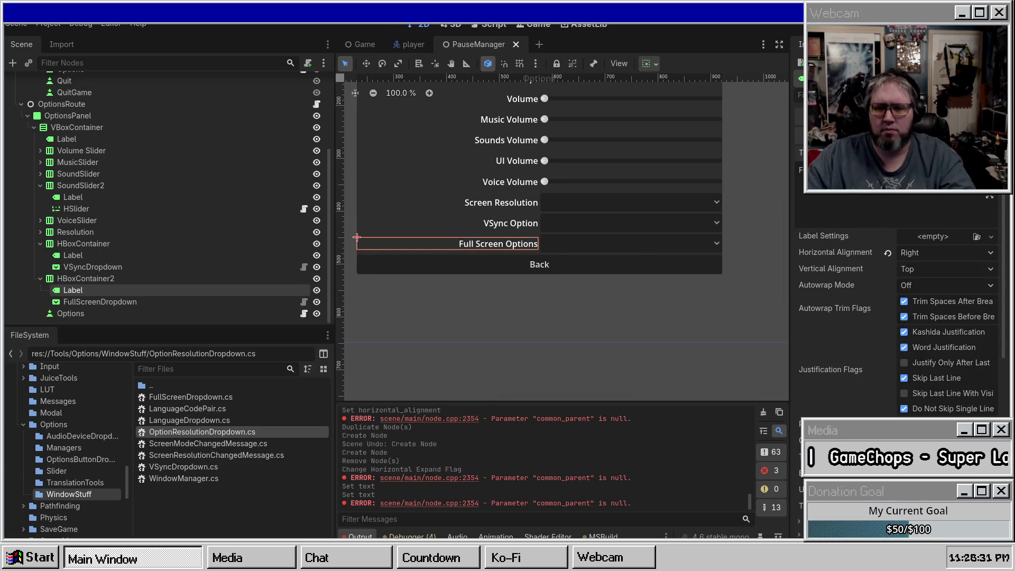
pyautogui.click(654, 333)
# In the running game's Options, switch to maximized mode and turn VSync off
pyautogui.scroll(1, 611, 243)
pyautogui.scroll(3, 643, 187)
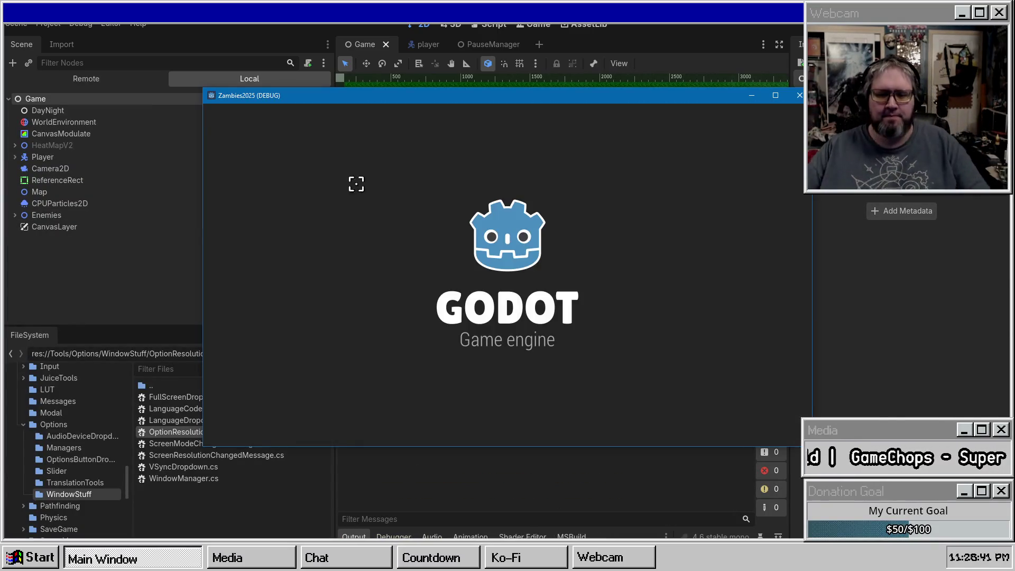
pyautogui.press('Escape')
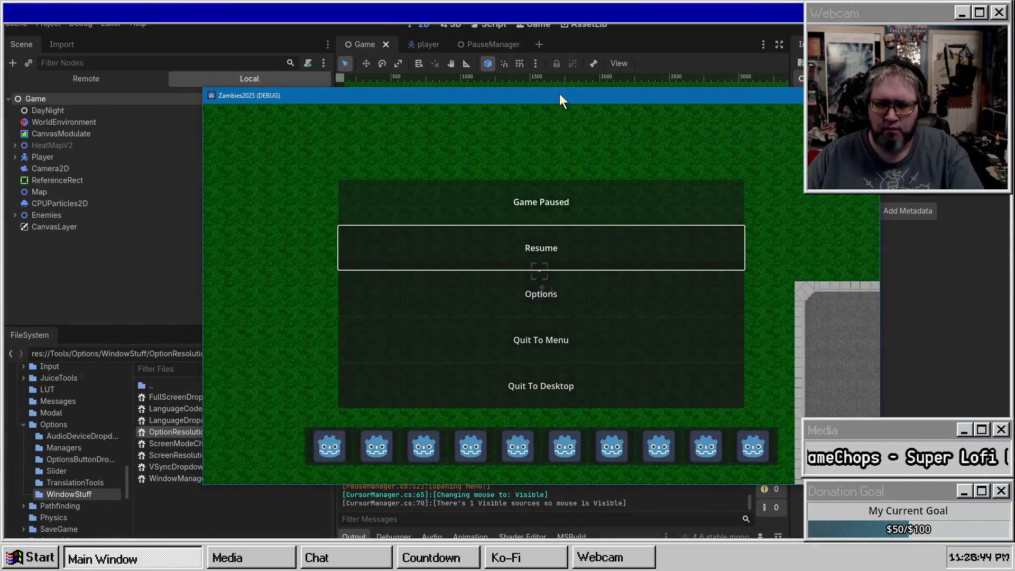
pyautogui.moveTo(559, 94); pyautogui.dragTo(538, 65)
pyautogui.click(525, 266)
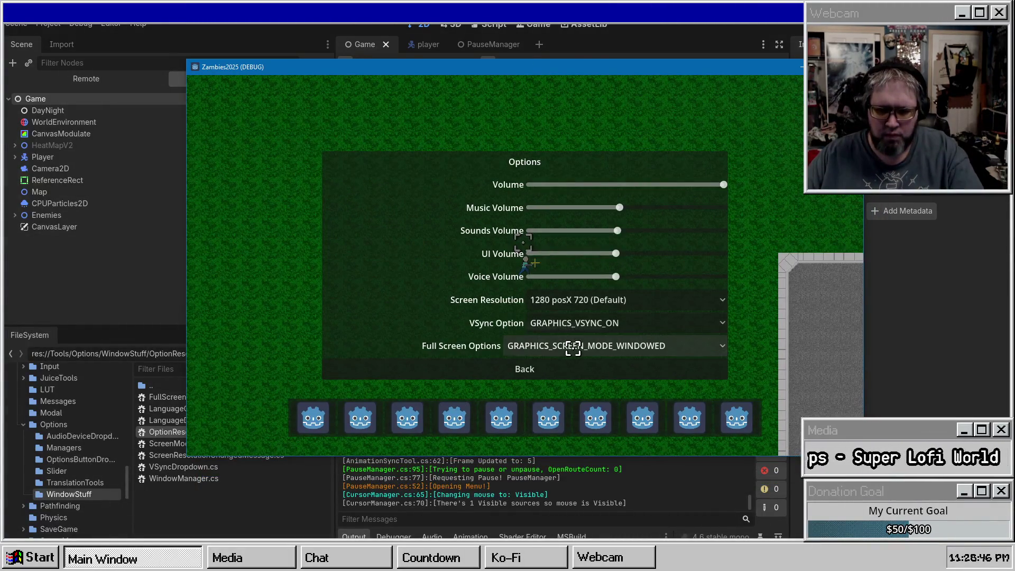
pyautogui.click(571, 346)
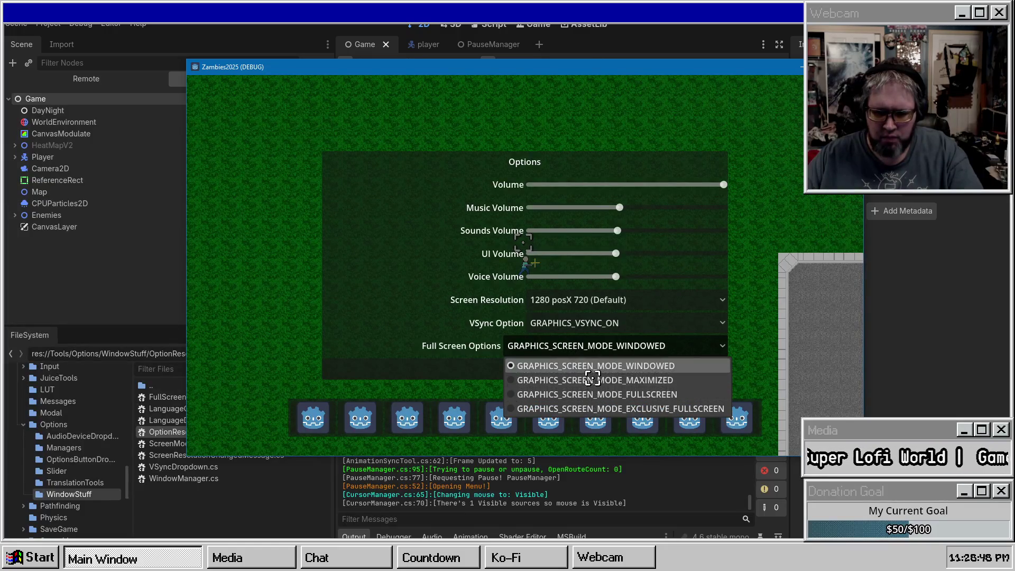
pyautogui.click(593, 381)
pyautogui.click(585, 368)
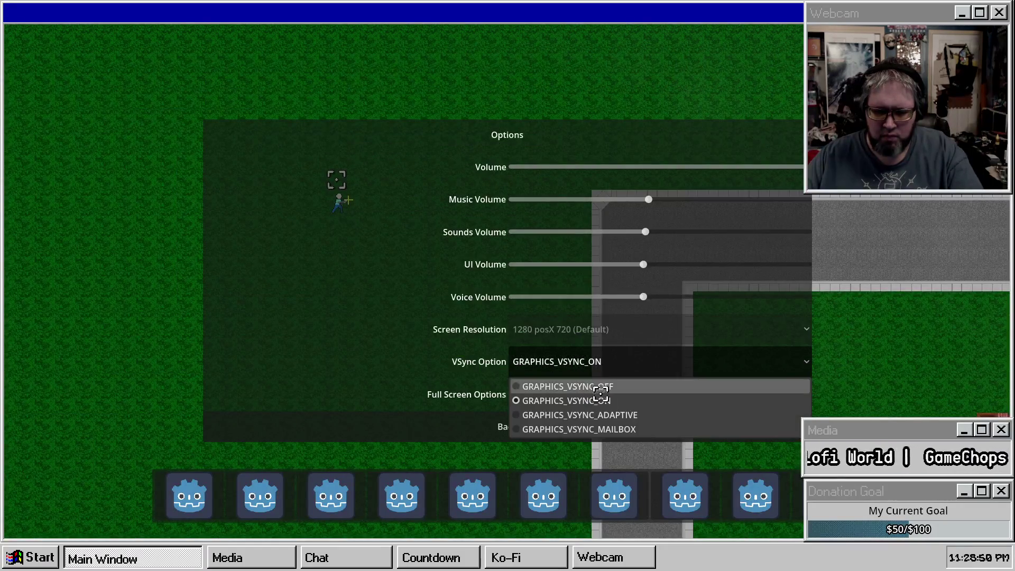
pyautogui.click(602, 387)
pyautogui.click(595, 400)
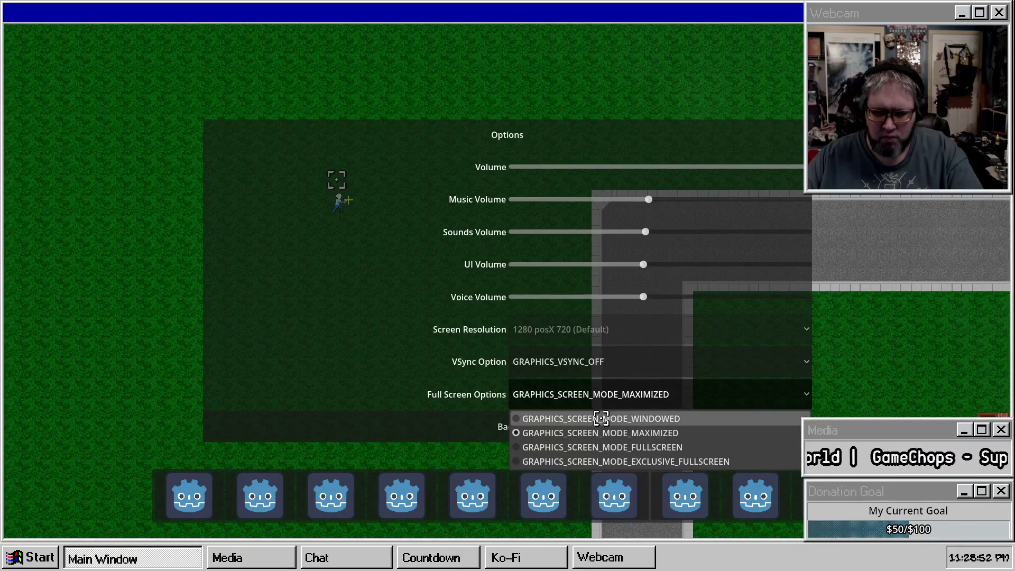
pyautogui.press('Escape')
pyautogui.press('Escape')
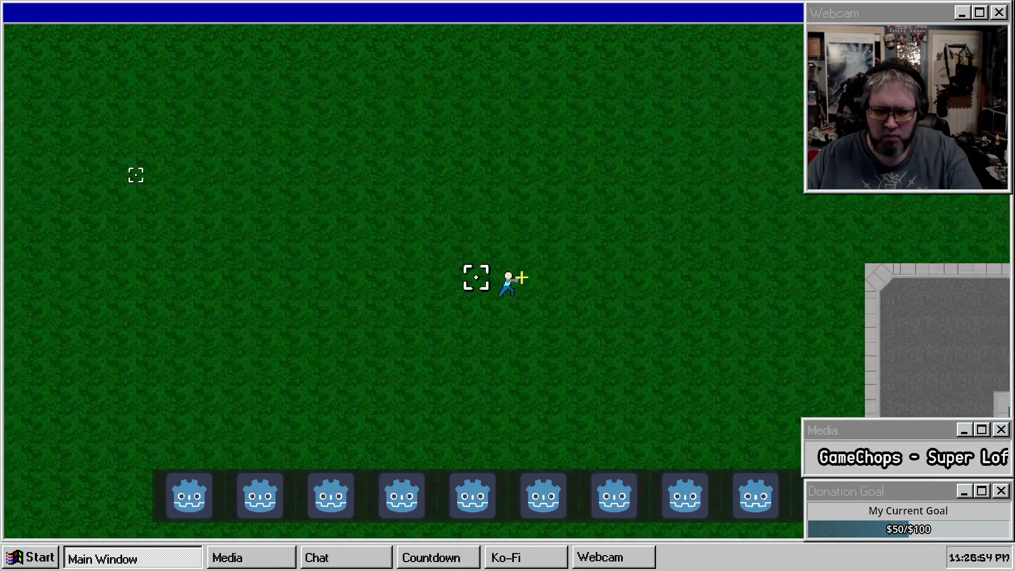
# Walk the player, then set Full Screen Options to WINDOWED and VSync to ADAPTIVE
pyautogui.press('w')
pyautogui.press('d')
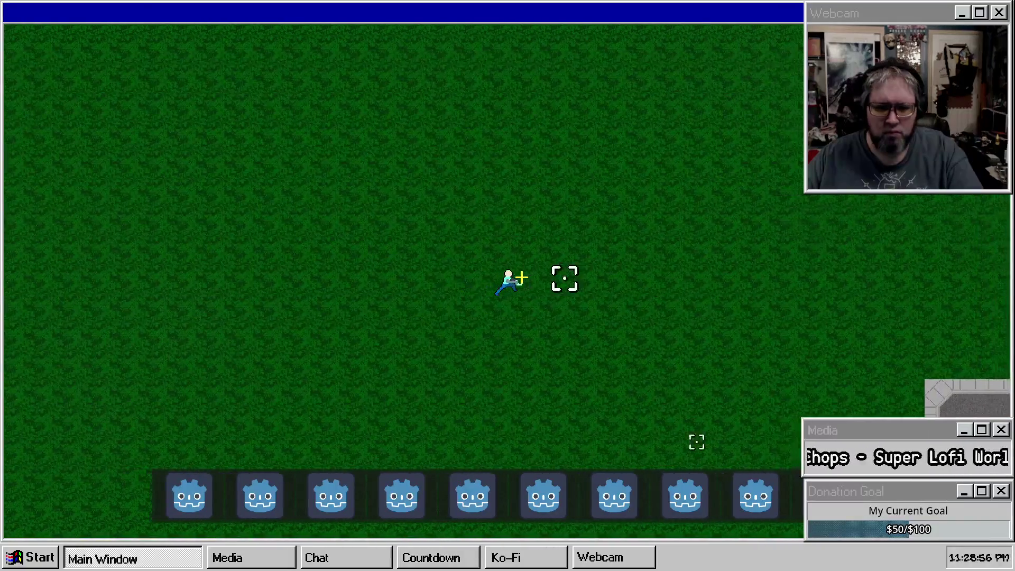
pyautogui.press('Escape')
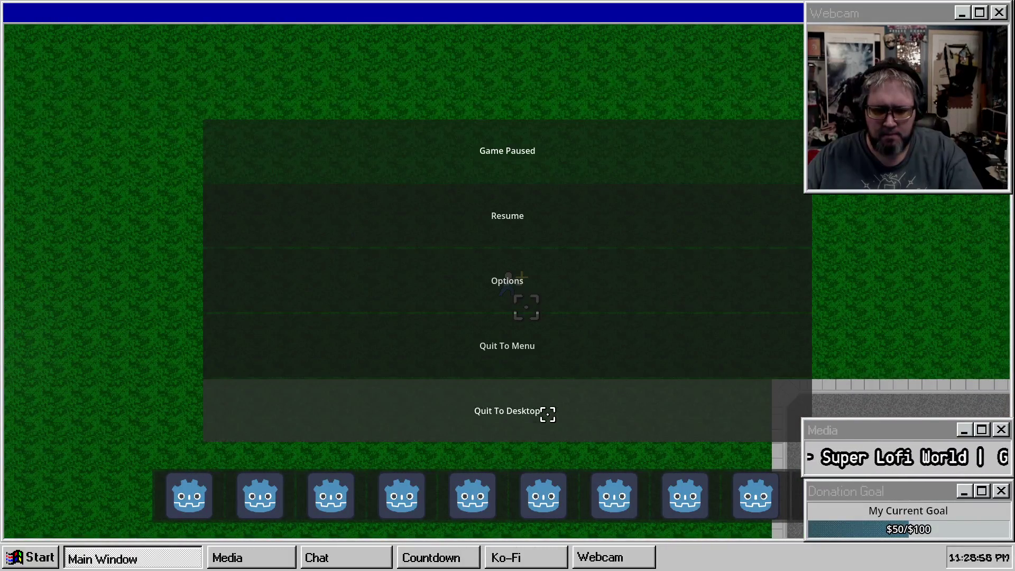
pyautogui.click(567, 280)
pyautogui.click(608, 395)
pyautogui.click(632, 419)
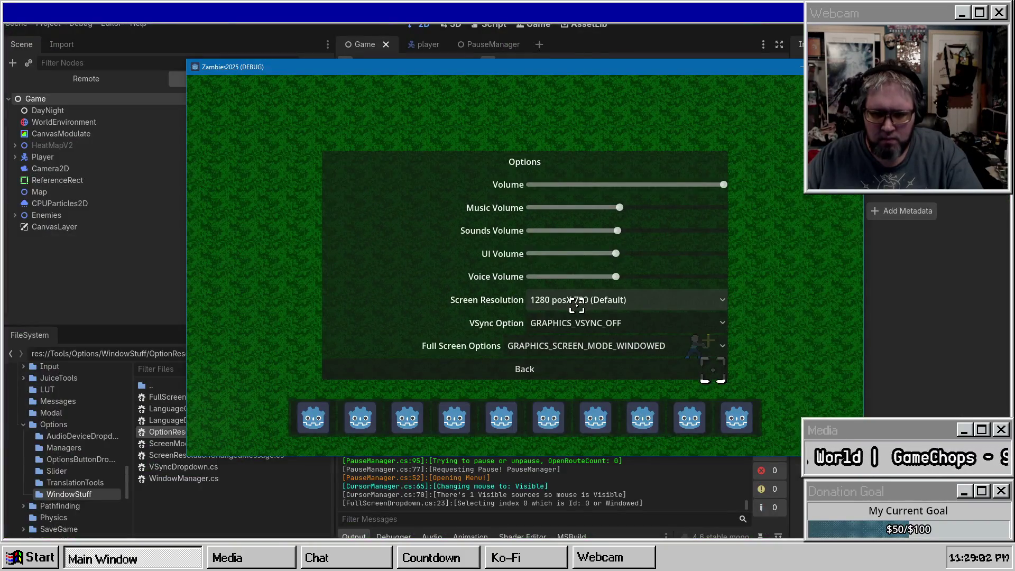
pyautogui.click(607, 325)
pyautogui.click(614, 371)
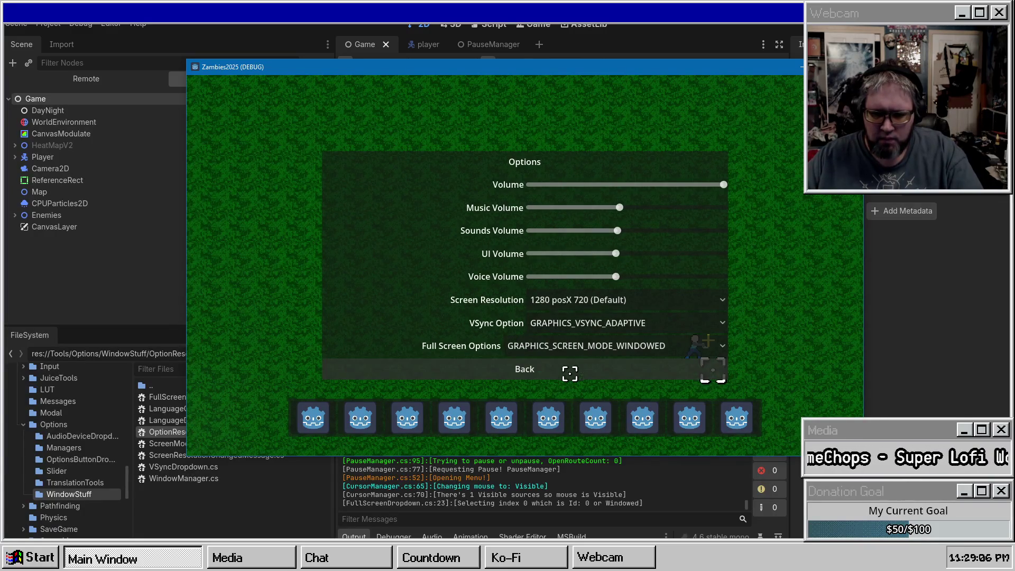
pyautogui.click(555, 366)
pyautogui.click(562, 232)
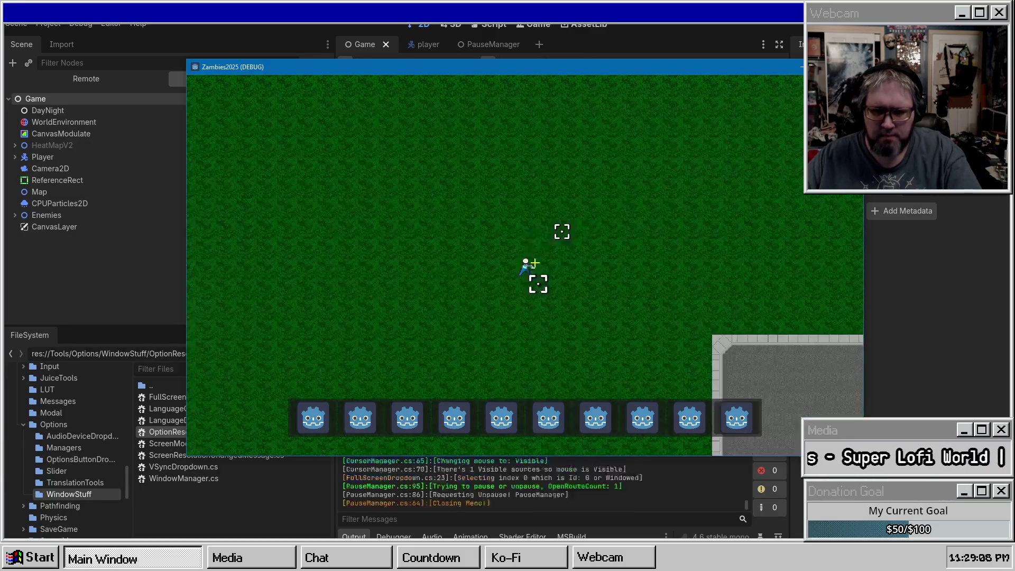
# Walk right, then pause and stop the running game
pyautogui.press('d')
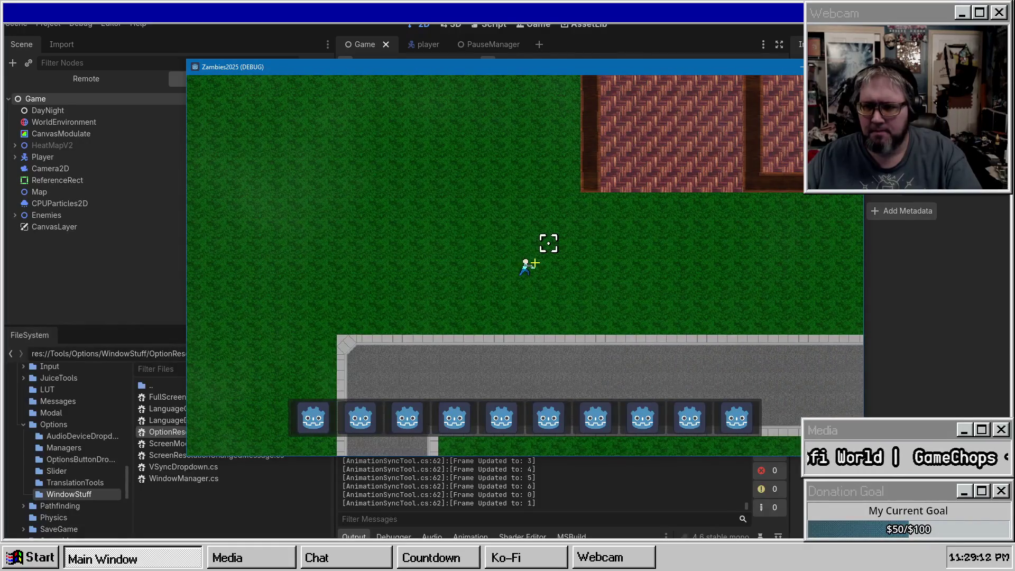
pyautogui.press('Escape')
pyautogui.click(525, 358)
pyautogui.click(93, 175)
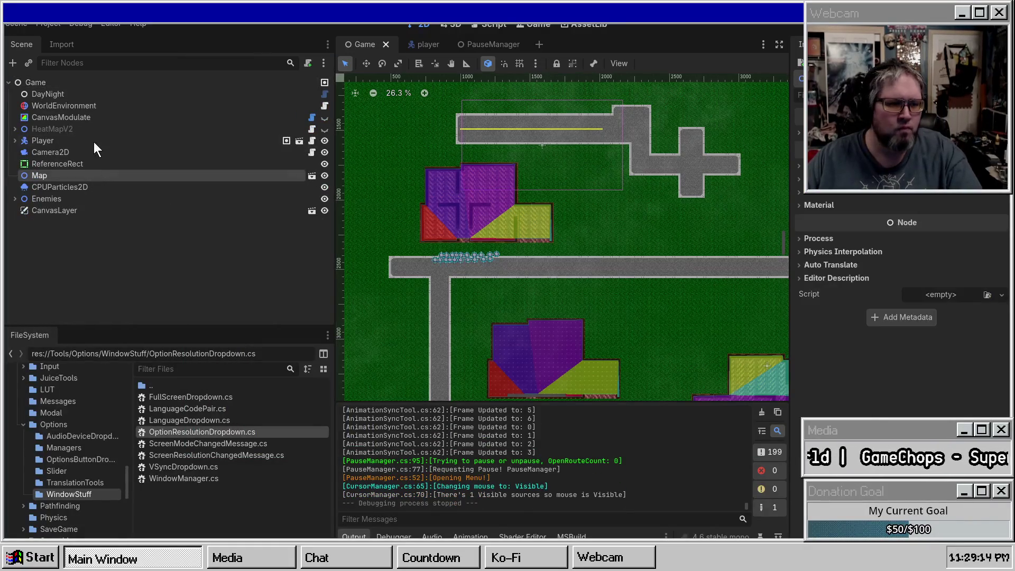
# Open the player scene tab from the Player node, then dismiss the command and find-in-files popups
pyautogui.click(90, 140)
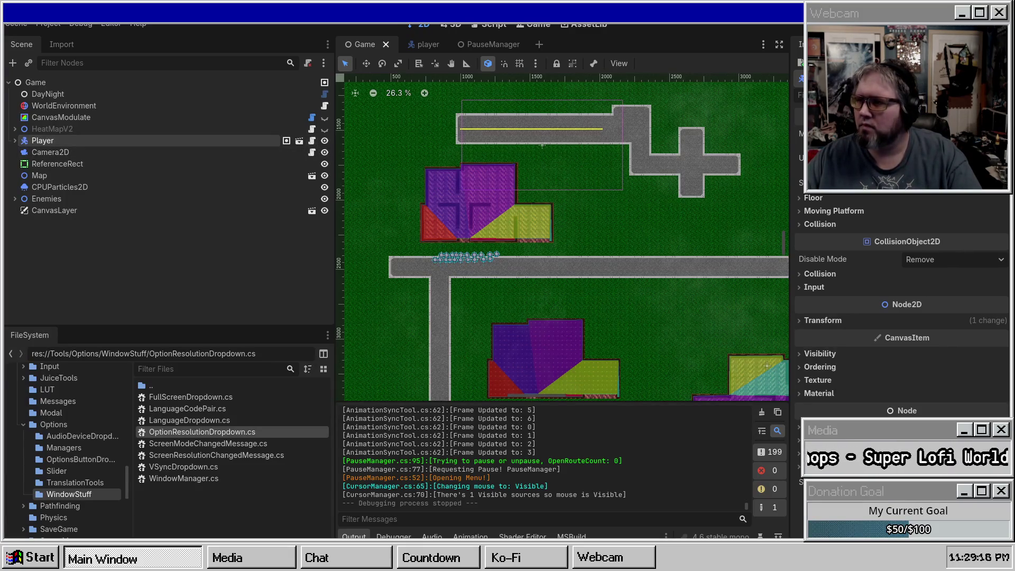
pyautogui.click(299, 141)
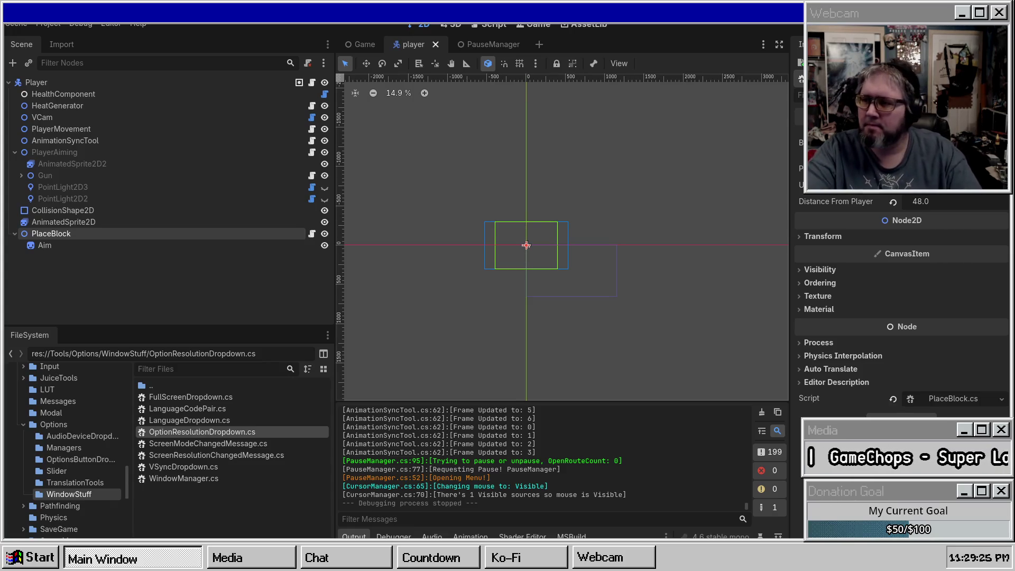
pyautogui.hotkey('ctrl', 'shift', 'p')
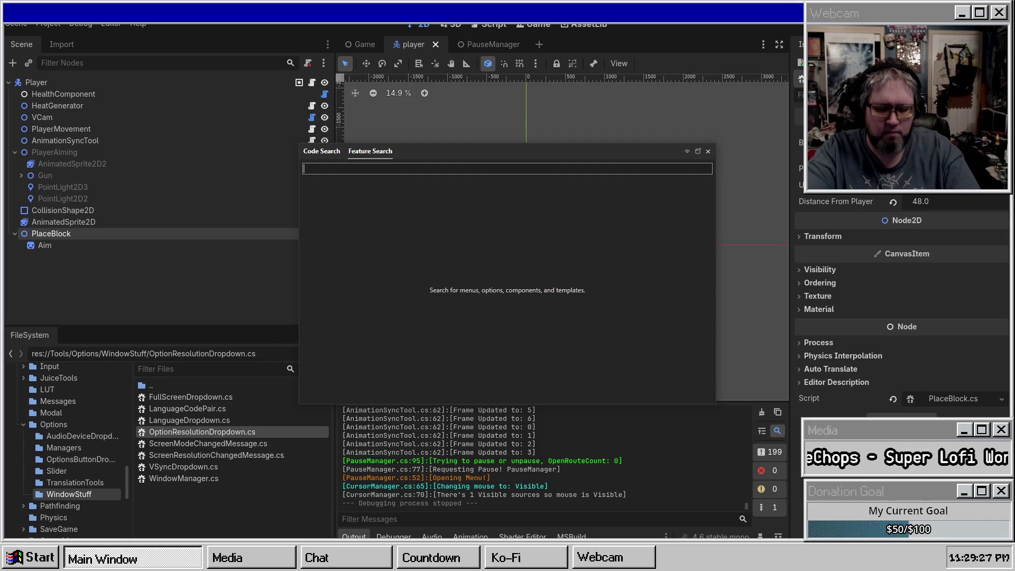
pyautogui.press('Escape')
pyautogui.hotkey('ctrl', 'shift', 'f')
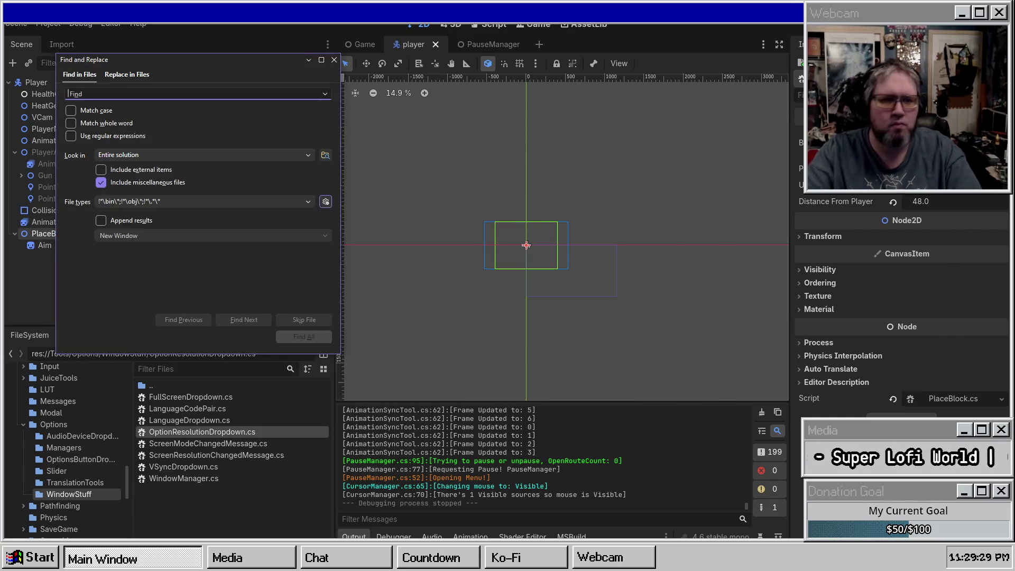
pyautogui.press('Escape')
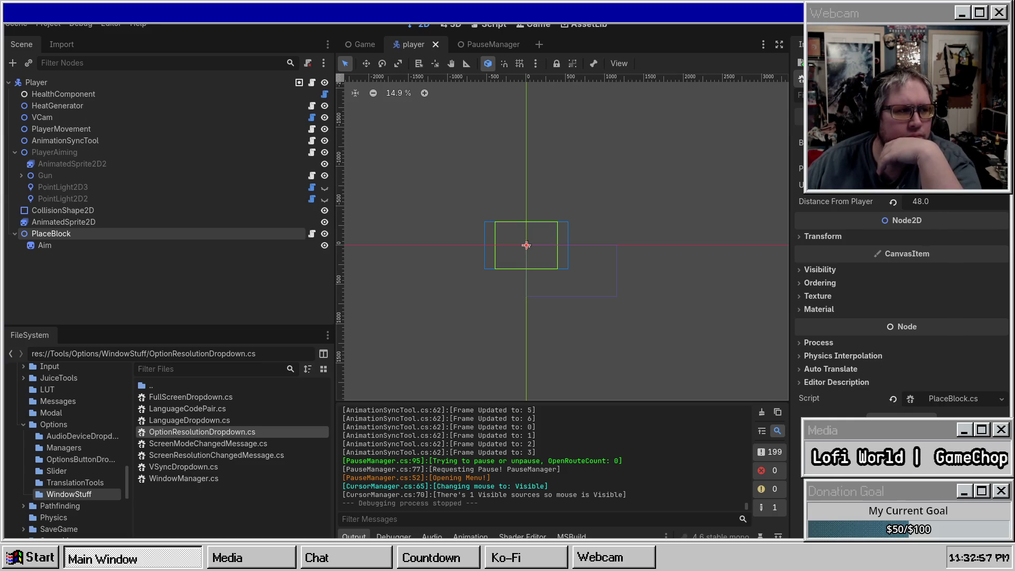
pyautogui.hotkey('alt', 'Tab')
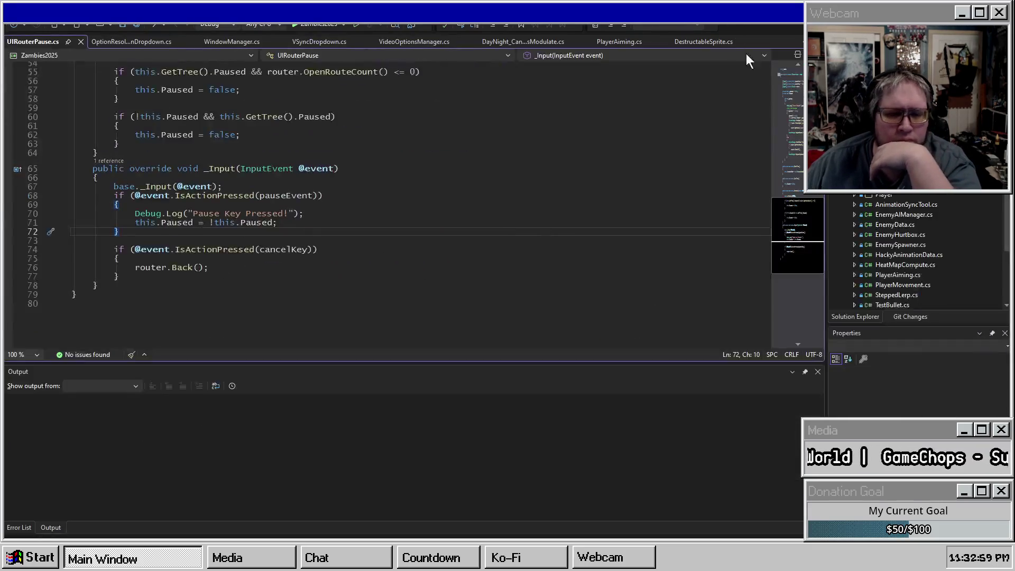
pyautogui.scroll(6, 458, 247)
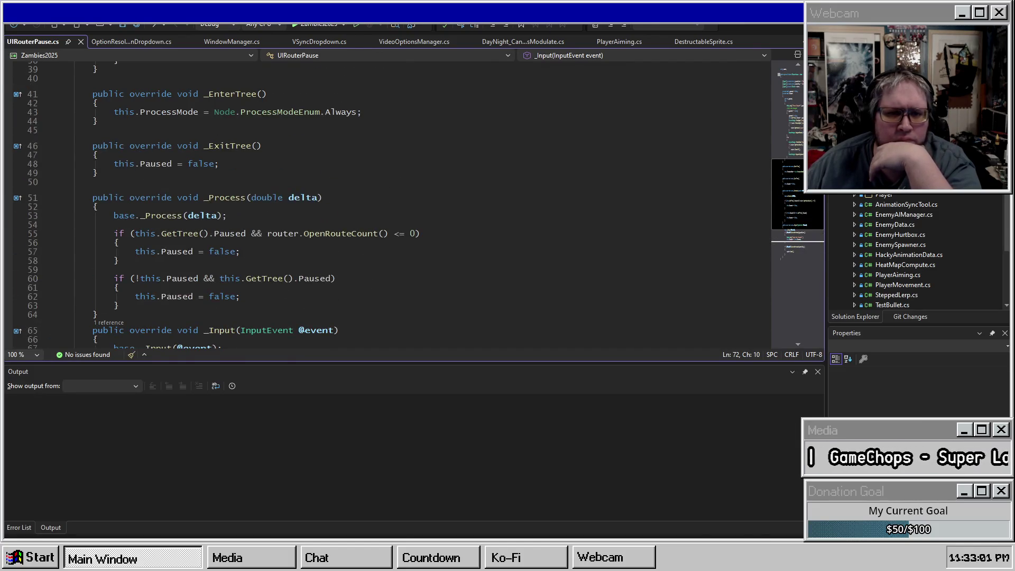
pyautogui.hotkey('alt', 'Tab')
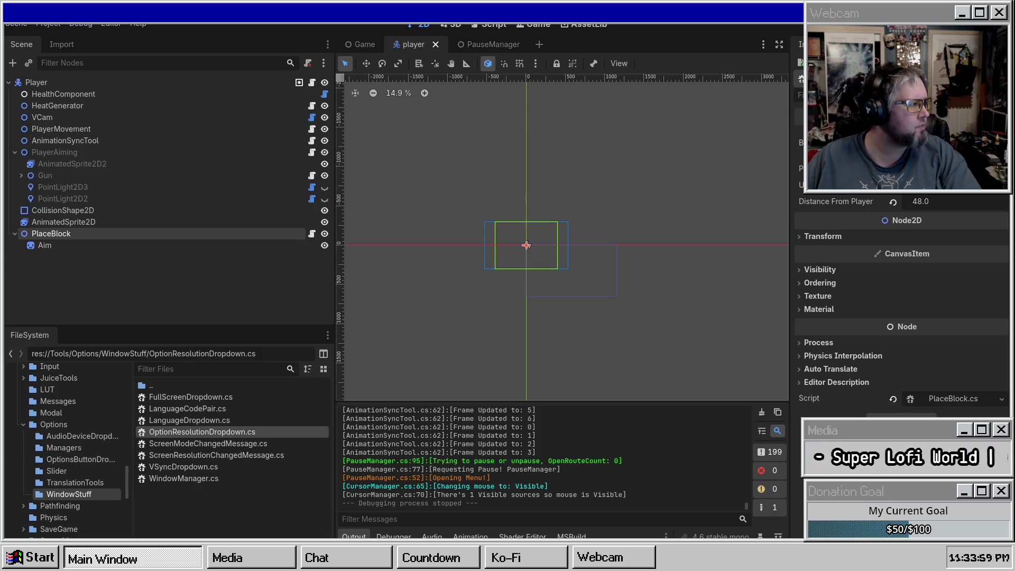
# In Project > Export, replace an accidental macOS preset with Windows Desktop and browse for its export path
pyautogui.click(55, 24)
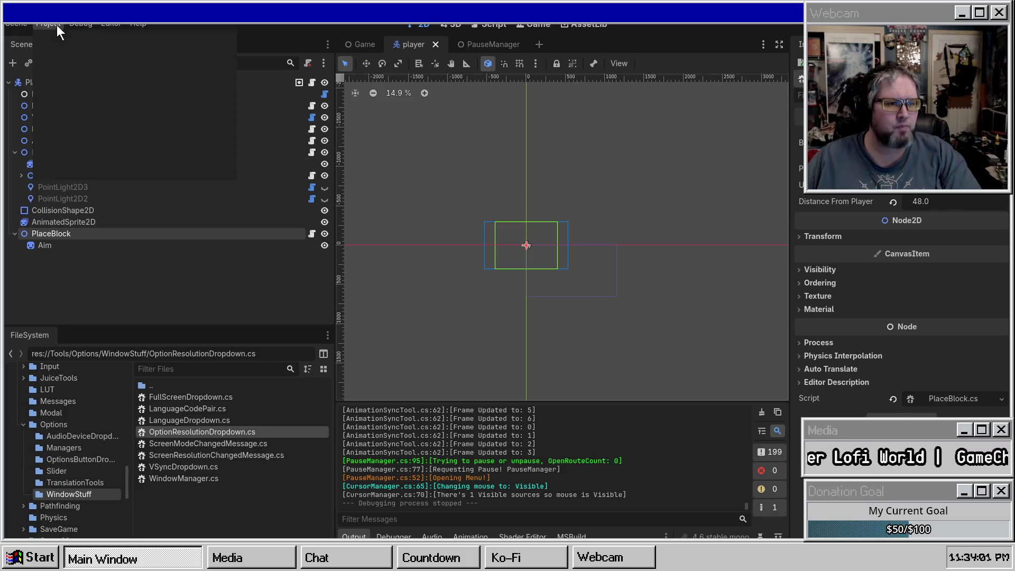
pyautogui.click(64, 86)
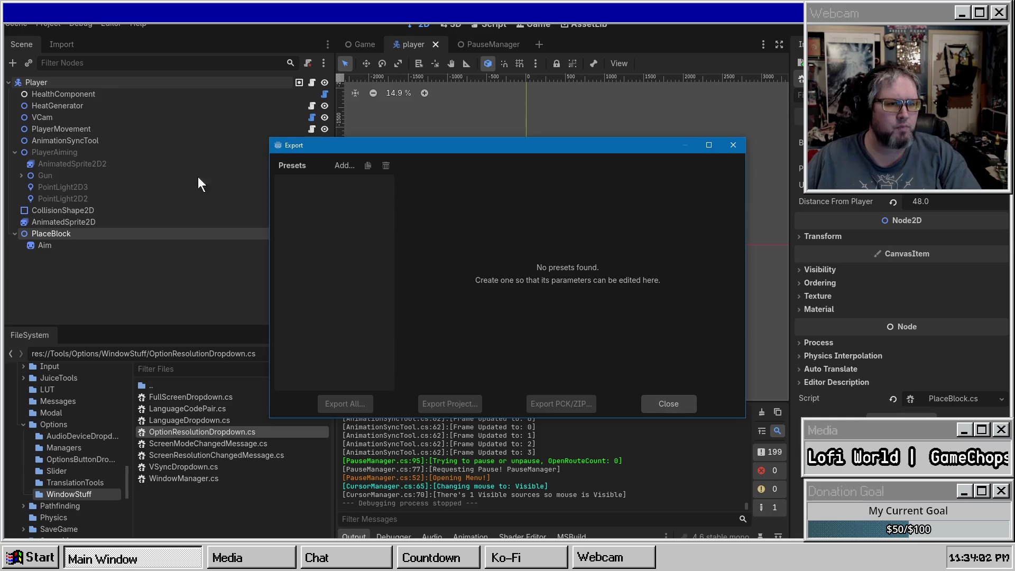
pyautogui.click(343, 165)
pyautogui.click(374, 250)
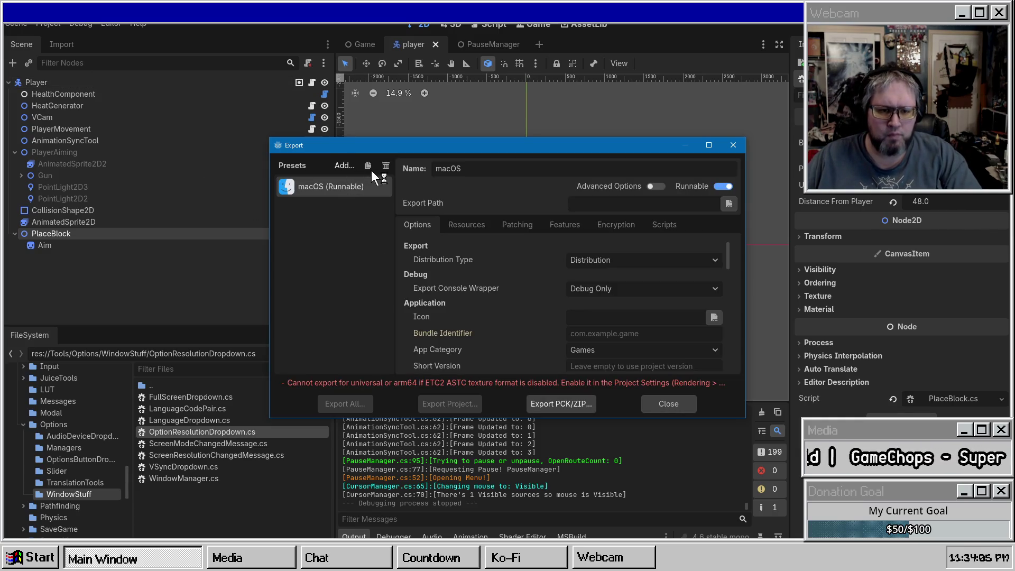
pyautogui.click(385, 167)
pyautogui.click(485, 297)
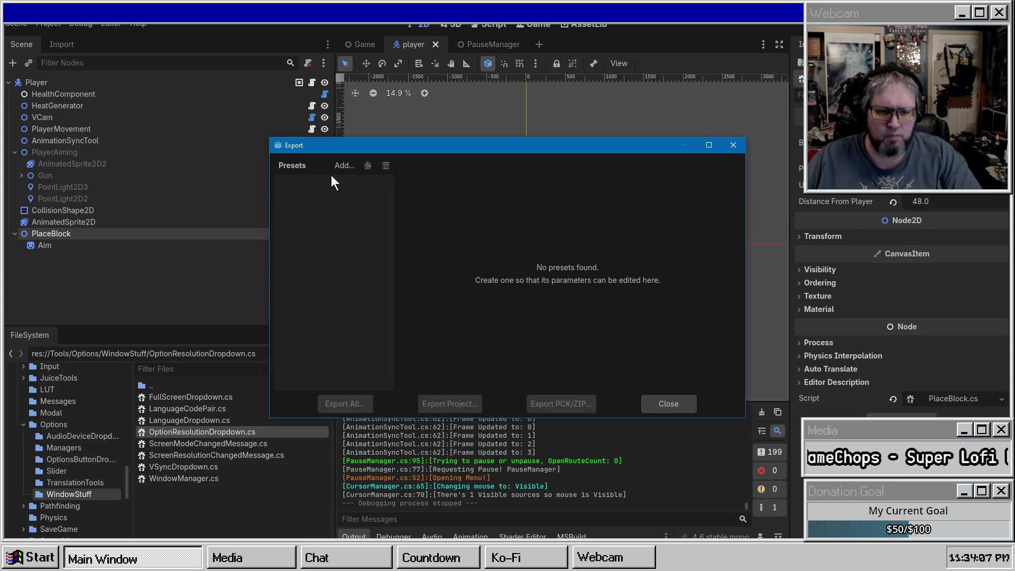
pyautogui.click(344, 165)
pyautogui.click(369, 310)
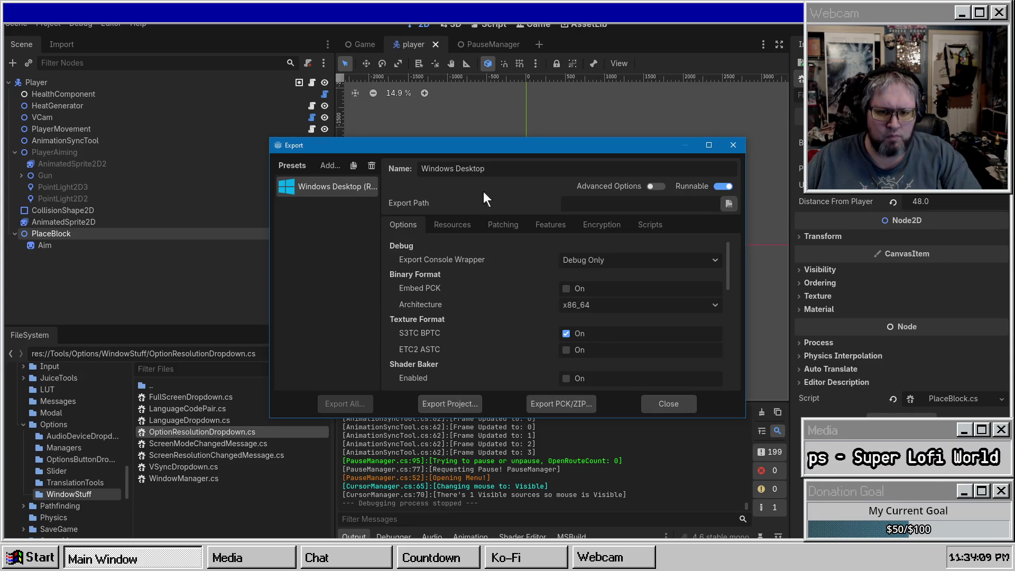
pyautogui.click(728, 205)
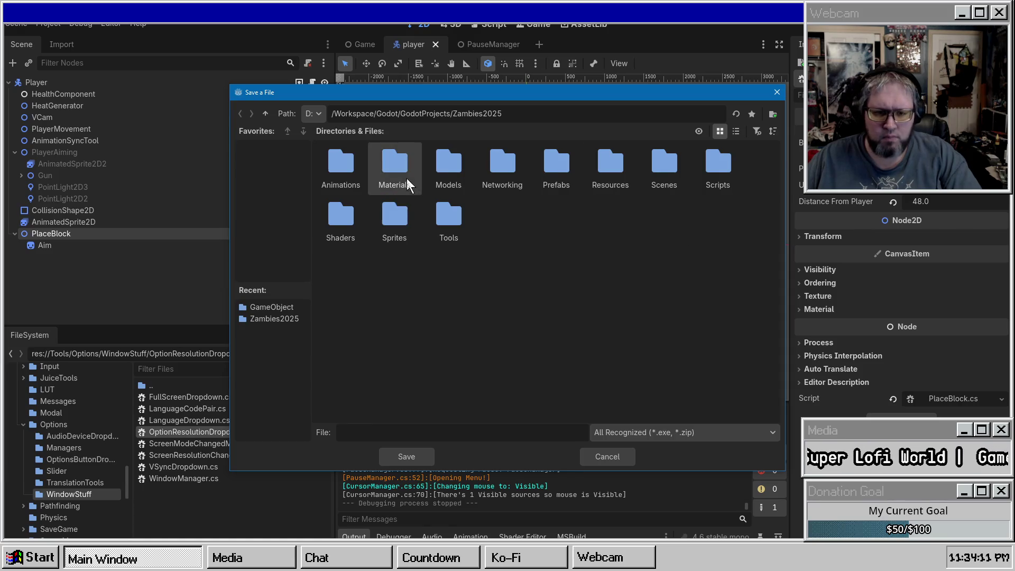
# Create a Release folder with a WindowsTest folder inside it
pyautogui.rightClick(558, 233)
pyautogui.click(592, 239)
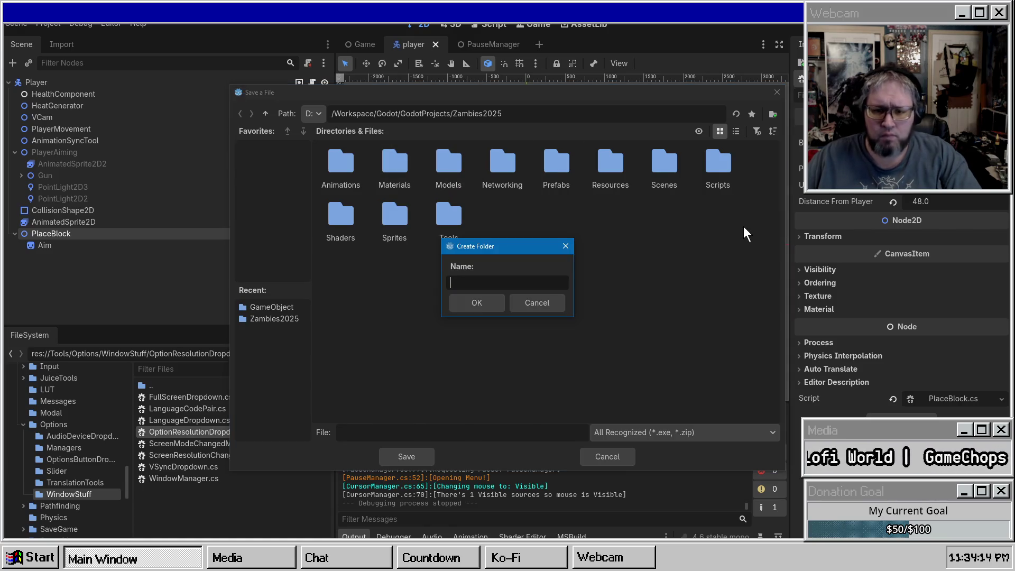
pyautogui.write('Bu')
pyautogui.press('BackSpace')
pyautogui.press('BackSpace')
pyautogui.write('Release')
pyautogui.press('Return')
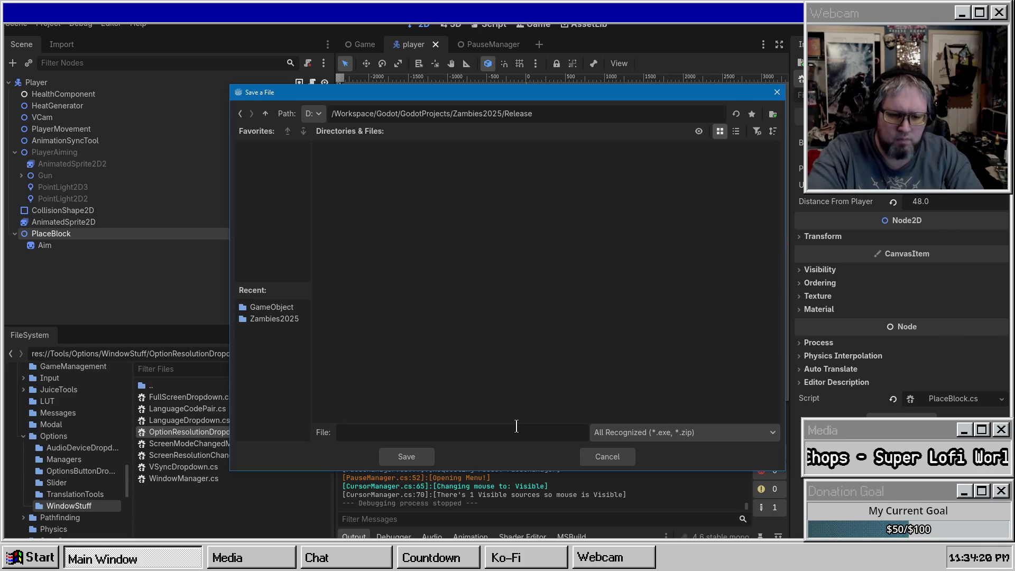
pyautogui.rightClick(413, 288)
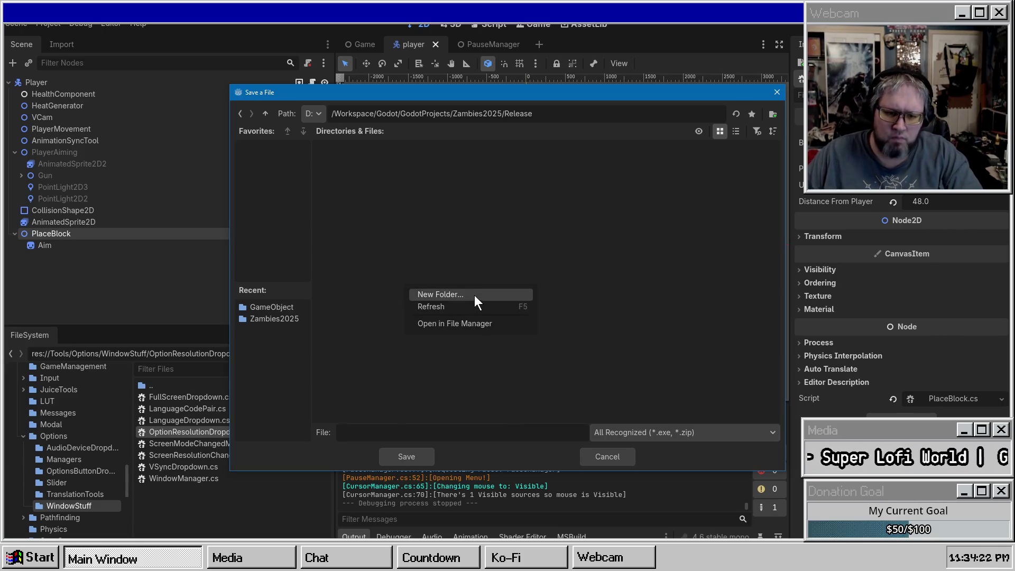
pyautogui.click(474, 295)
pyautogui.write('indow')
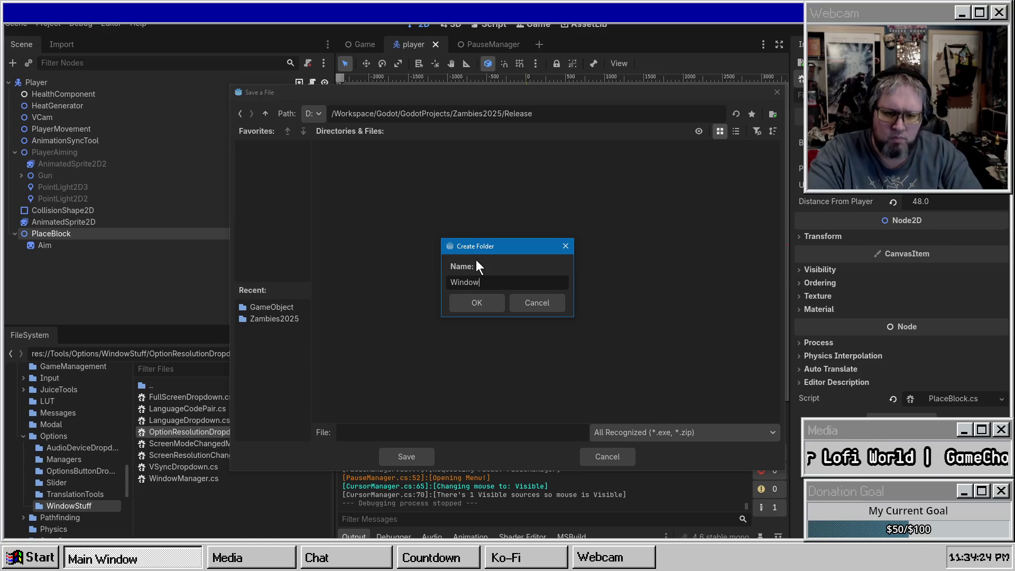
pyautogui.write('sTest')
pyautogui.press('Return')
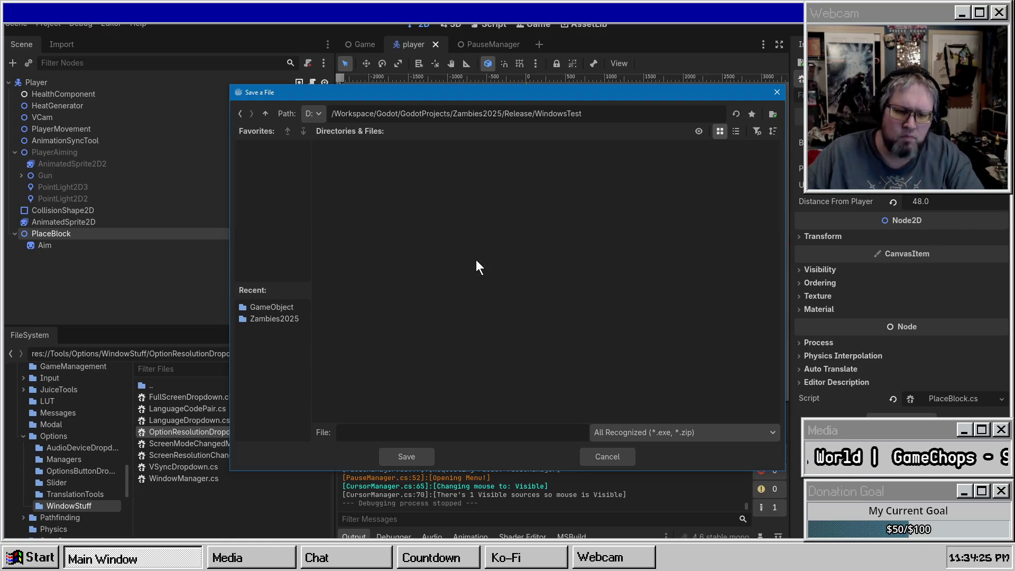
# Enter Zambies.exe as the export file name and save the path
pyautogui.click(447, 429)
pyautogui.write('Zambies')
pyautogui.press('Return')
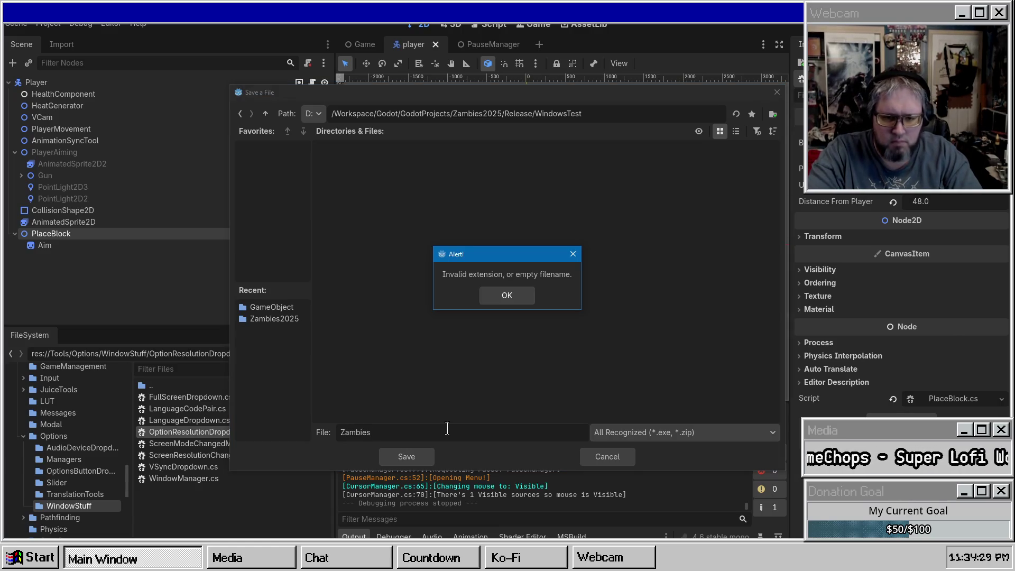
pyautogui.press('Return')
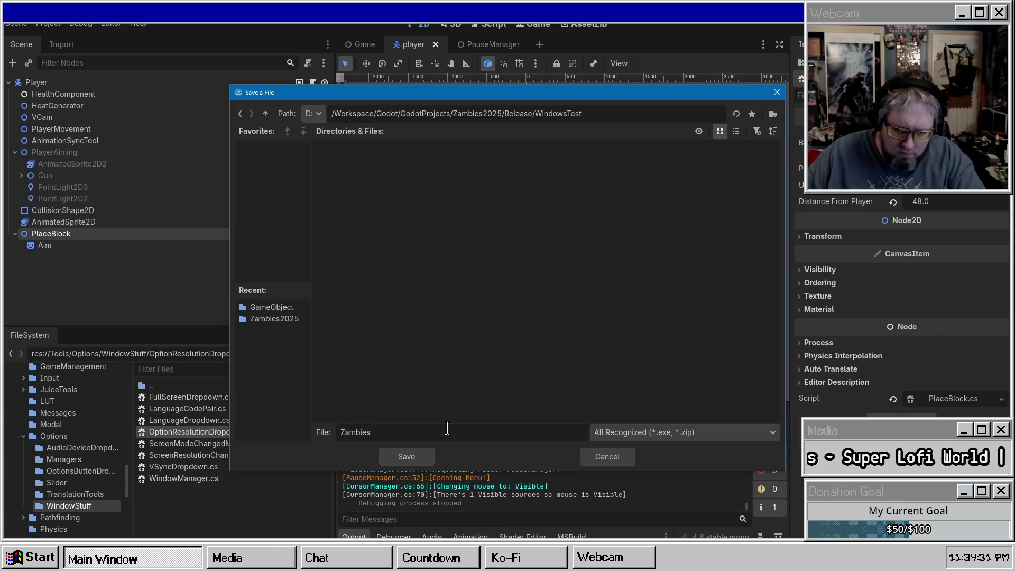
pyautogui.write('exe')
pyautogui.press('Return')
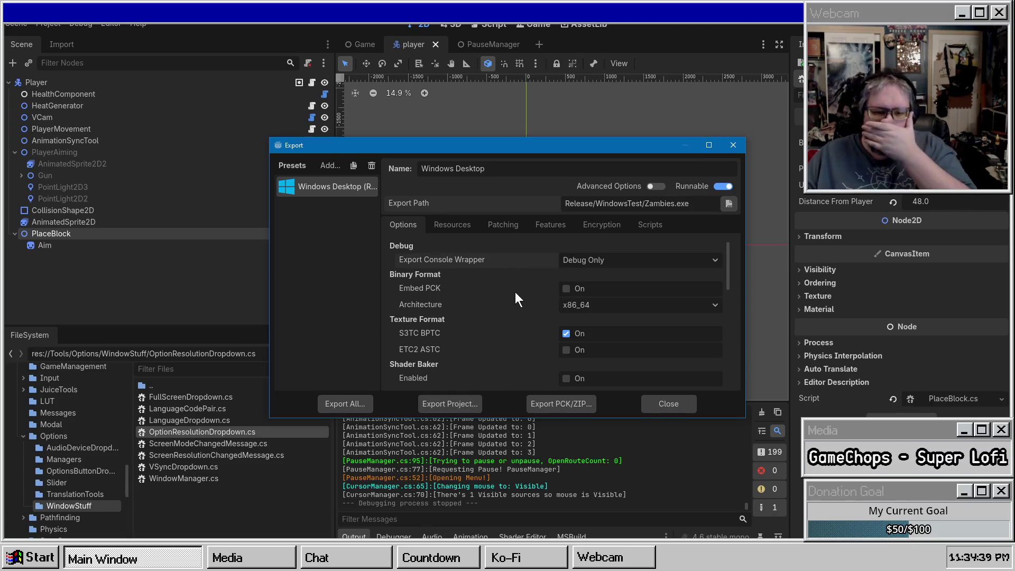
# Enable embedding game data in the executable, toggle Advanced Options on and off, and close Export
pyautogui.scroll(-3, 511, 286)
pyautogui.scroll(3, 590, 293)
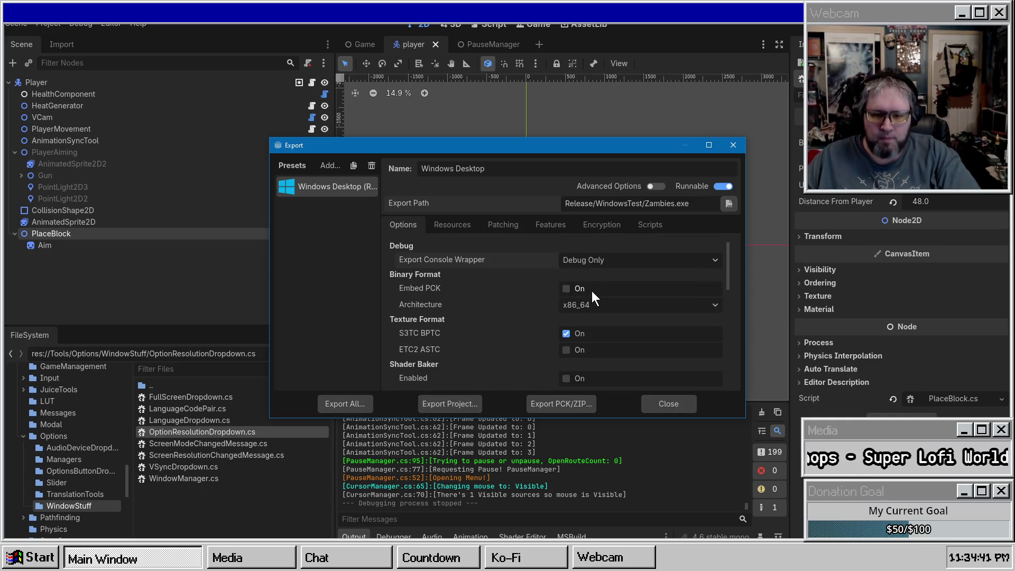
pyautogui.click(585, 290)
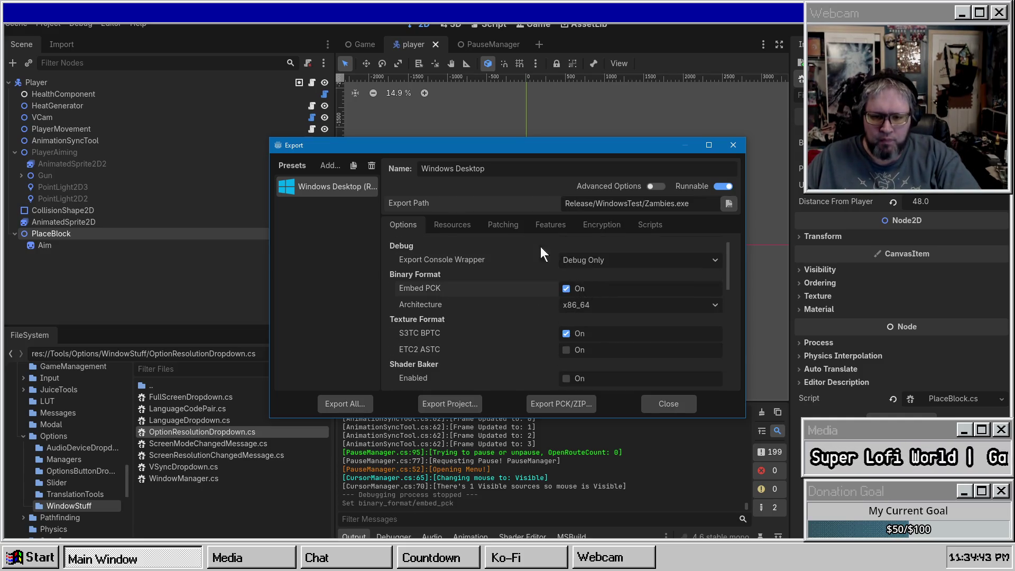
pyautogui.click(656, 187)
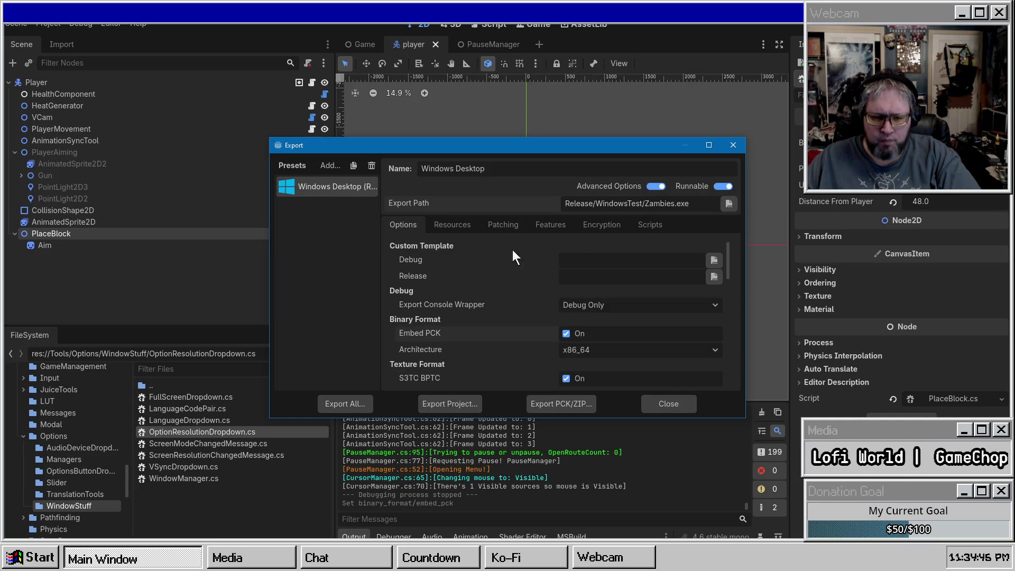
pyautogui.click(655, 187)
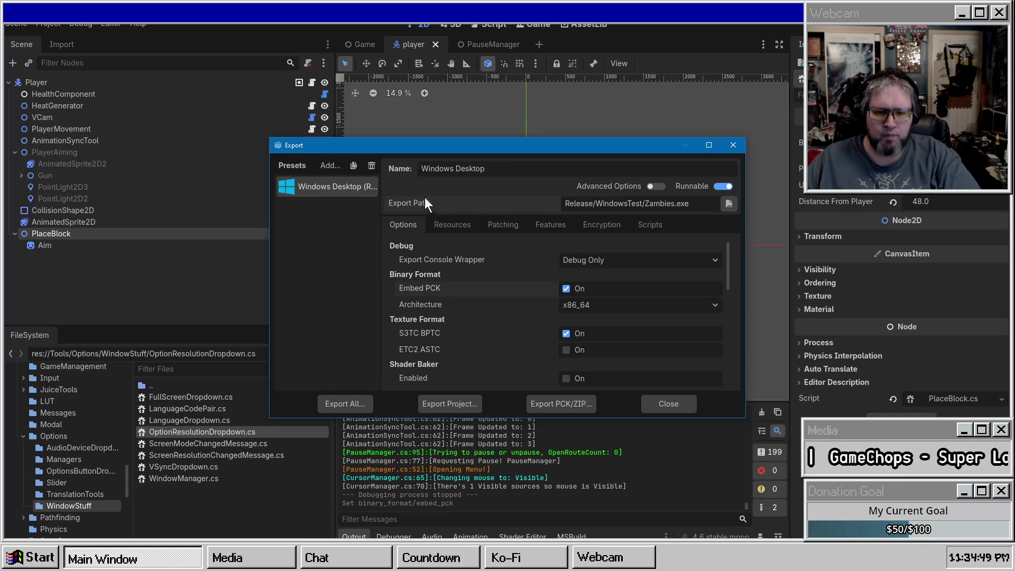
pyautogui.click(669, 403)
pyautogui.click(103, 23)
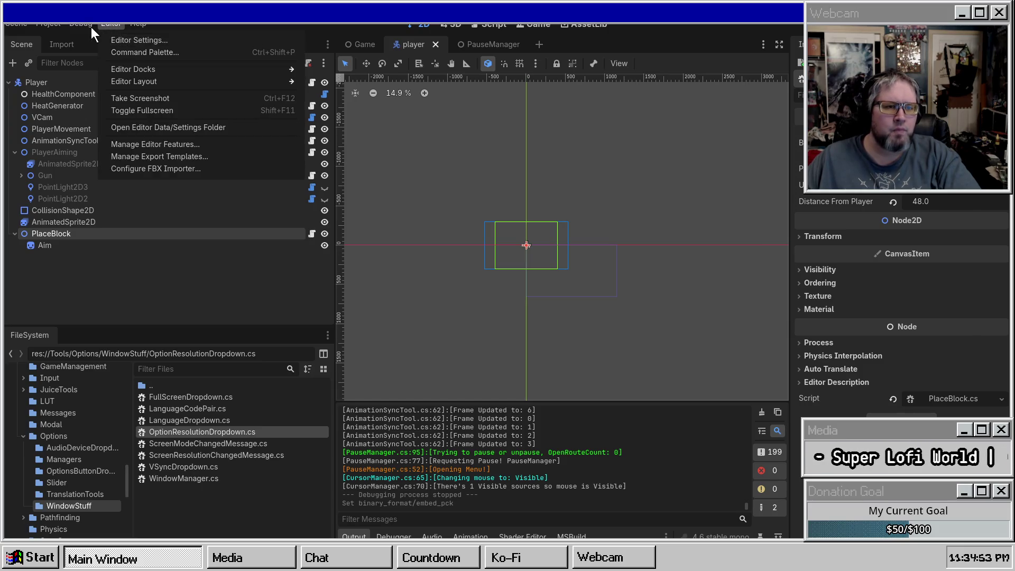
pyautogui.moveTo(49, 25)
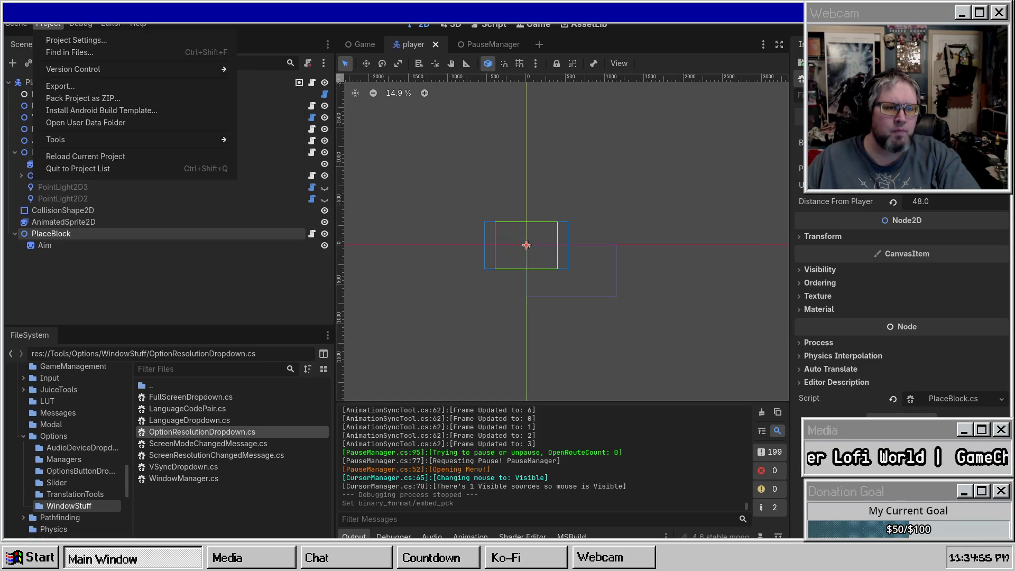
pyautogui.click(58, 438)
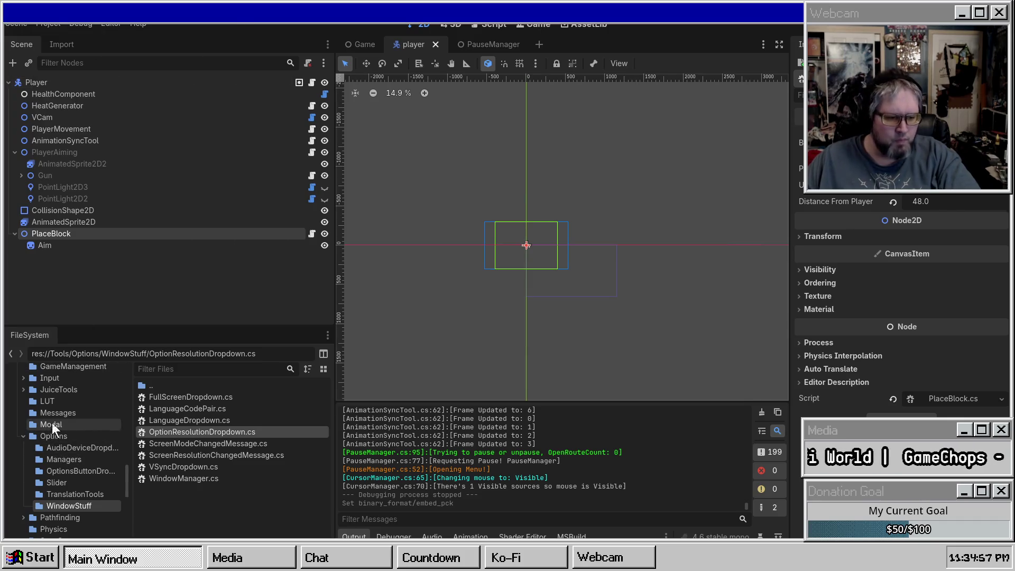
# Scroll to res:// and open the project root folder in the system file manager
pyautogui.scroll(10, 63, 418)
pyautogui.scroll(10, 65, 426)
pyautogui.rightClick(68, 381)
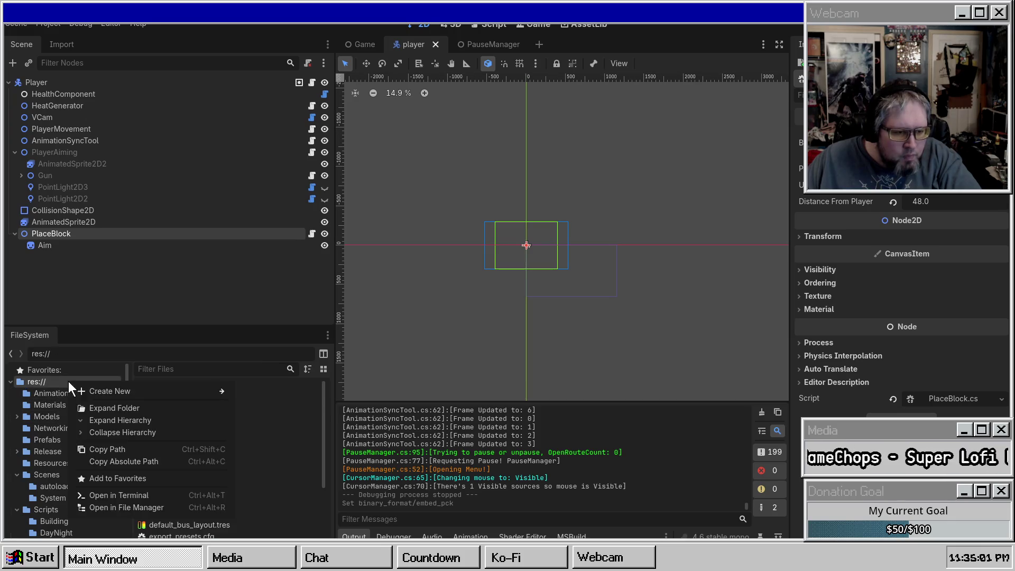
pyautogui.click(129, 508)
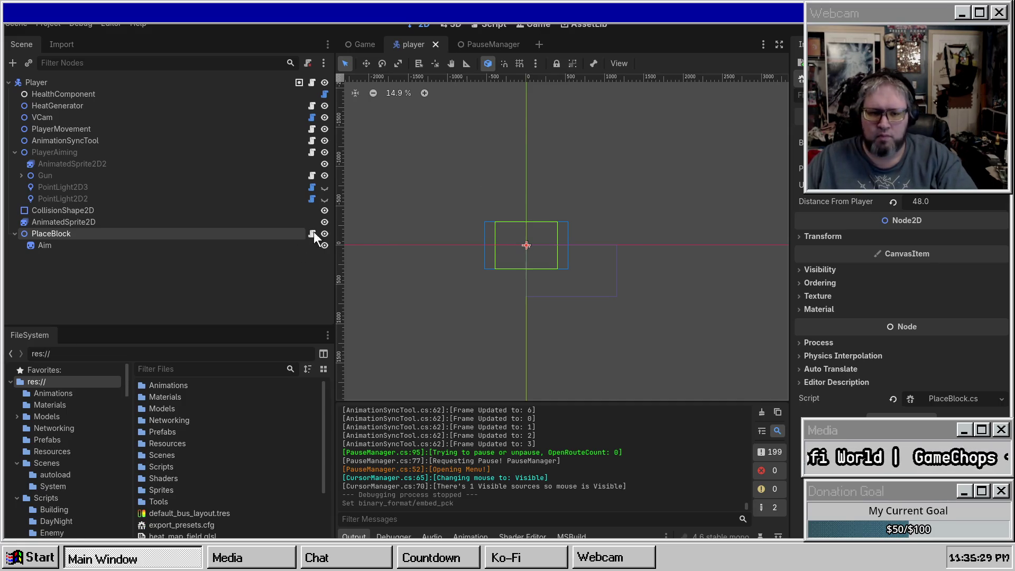
pyautogui.click(53, 24)
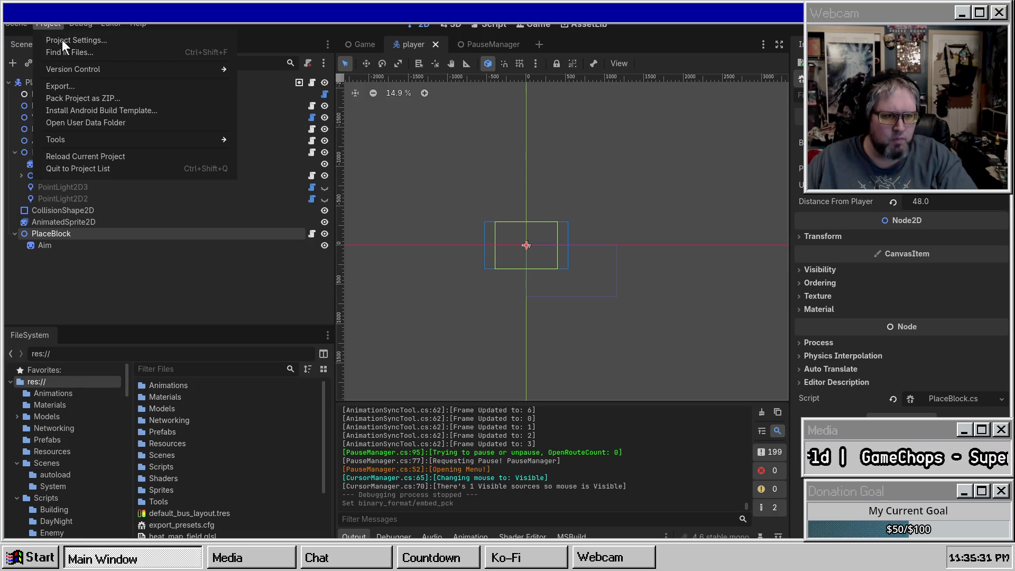
# Open the Windows Desktop export preset and show its advanced options
pyautogui.click(61, 39)
pyautogui.click(682, 83)
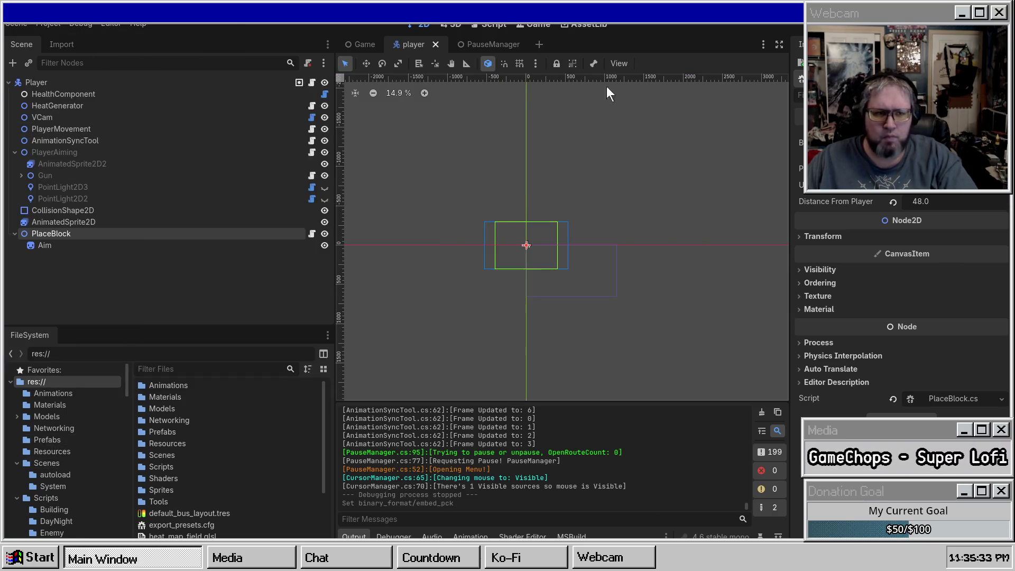
pyautogui.click(52, 26)
pyautogui.click(68, 84)
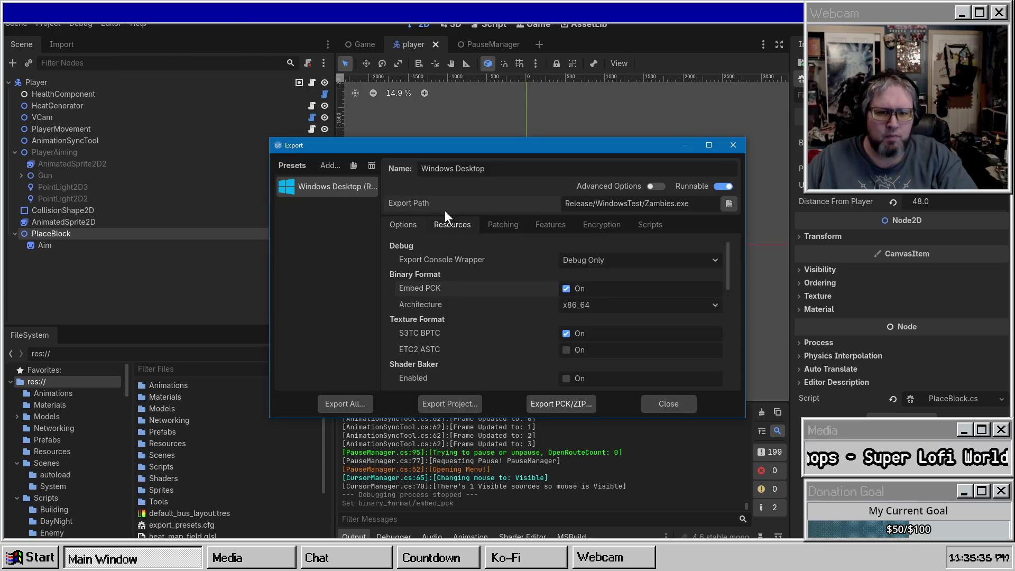
pyautogui.click(655, 186)
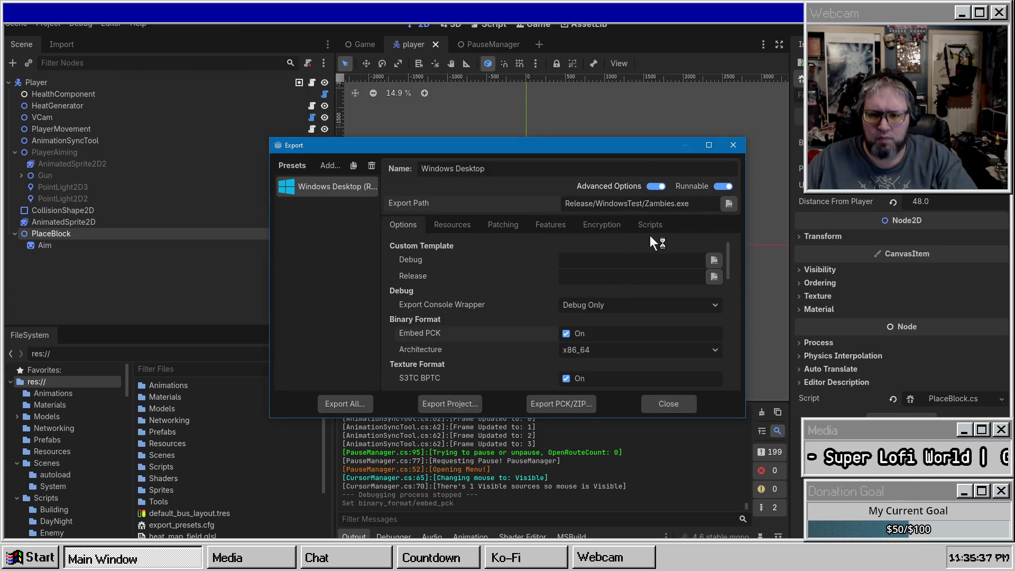
# Set the custom debug template to the Windows template file in Zambies2025/Release
pyautogui.click(713, 259)
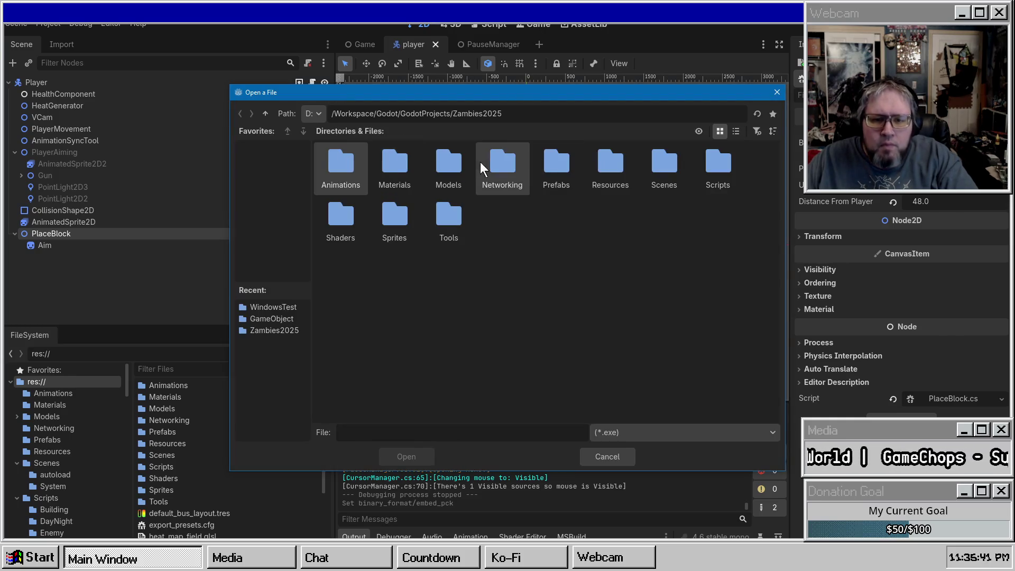
pyautogui.click(505, 164)
pyautogui.click(562, 167)
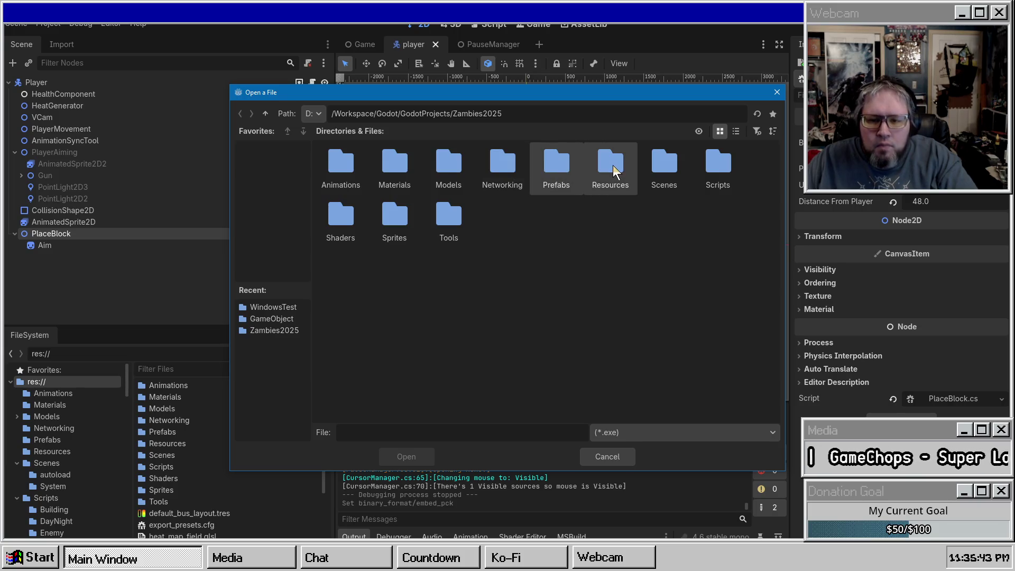
pyautogui.click(547, 118)
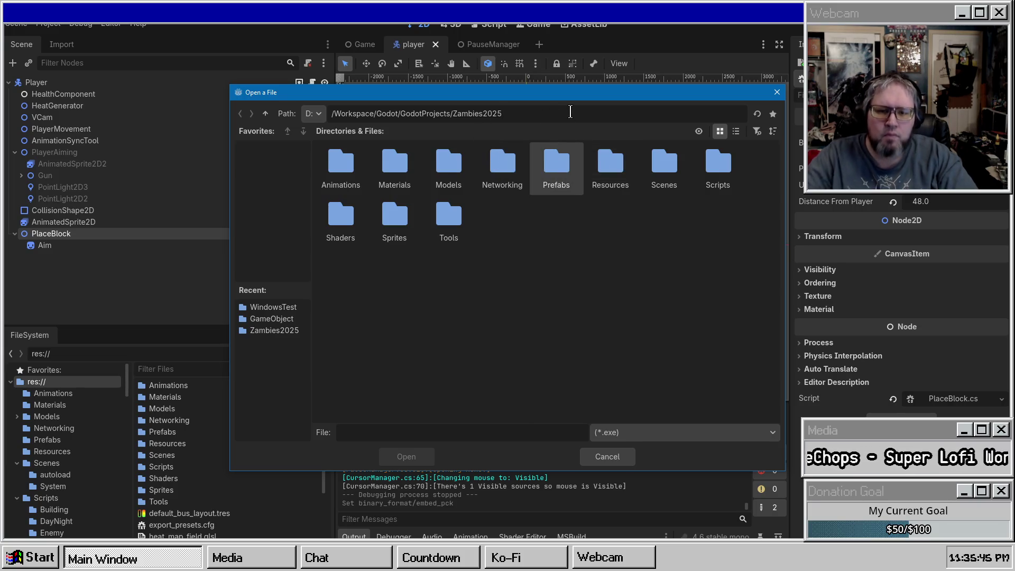
pyautogui.write('/Release')
pyautogui.press('Return')
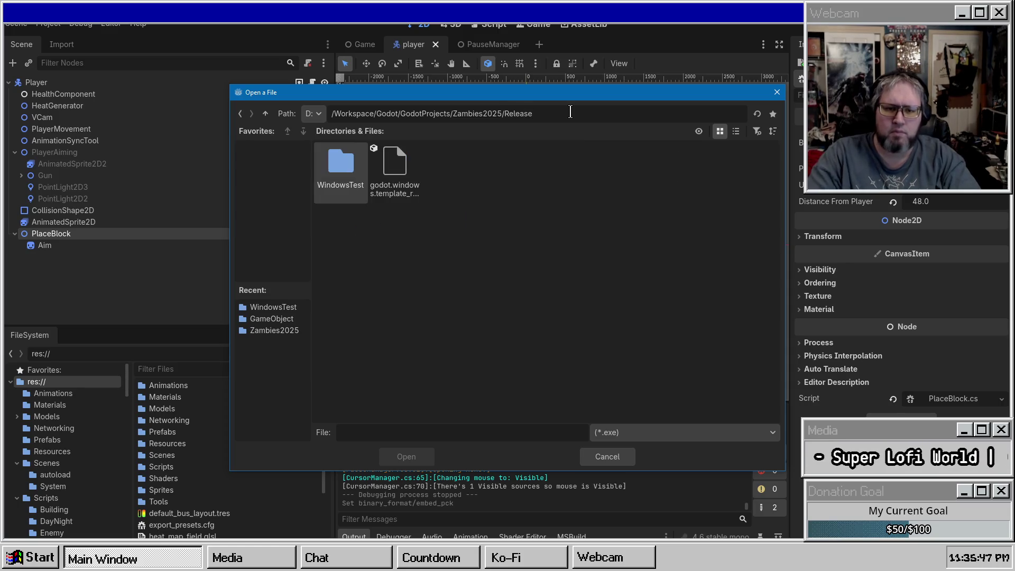
pyautogui.click(392, 160)
pyautogui.doubleClick(392, 161)
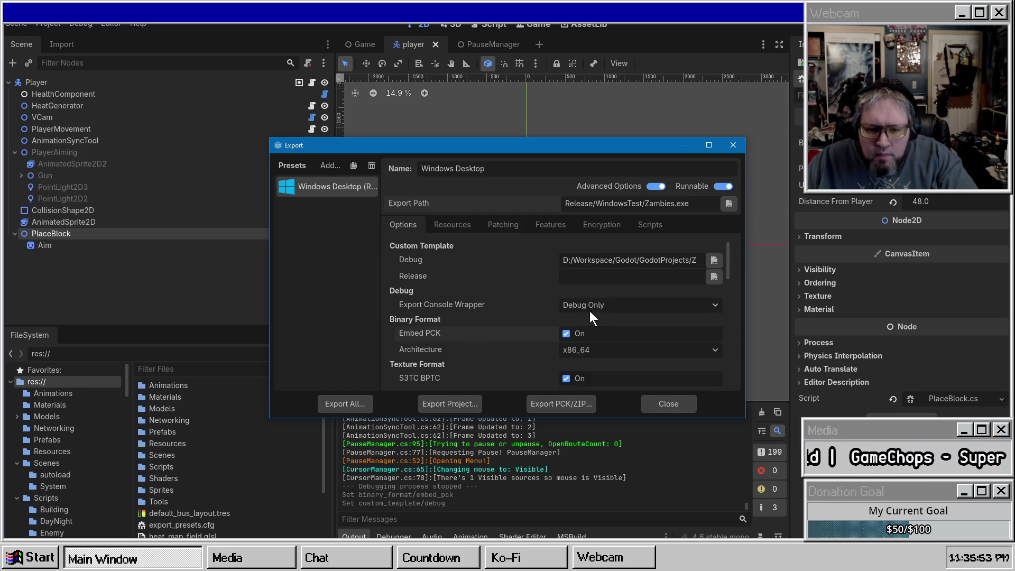
# Start the project export from the Windows Desktop preset
pyautogui.scroll(-2, 496, 303)
pyautogui.scroll(2, 491, 304)
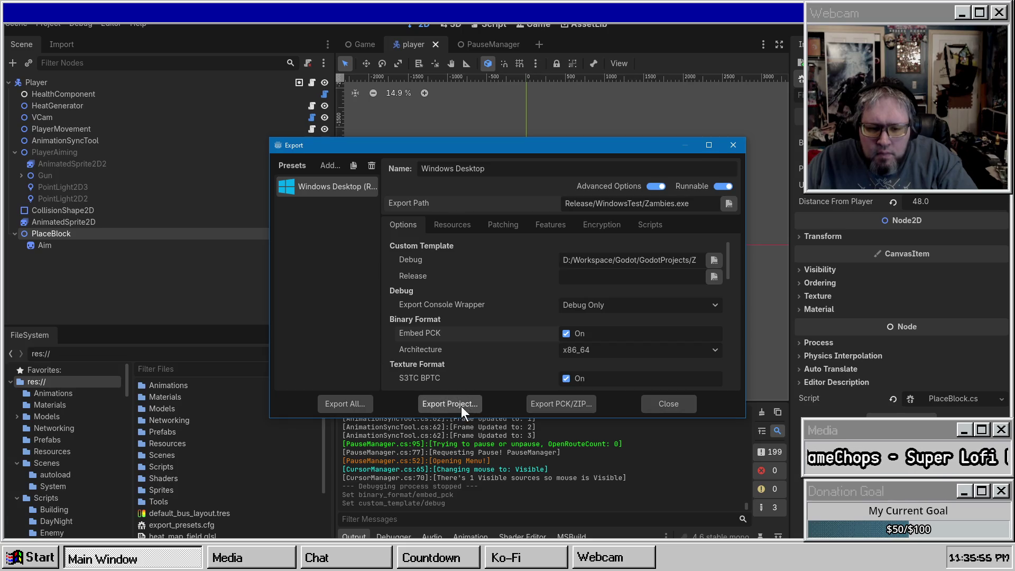
pyautogui.click(461, 406)
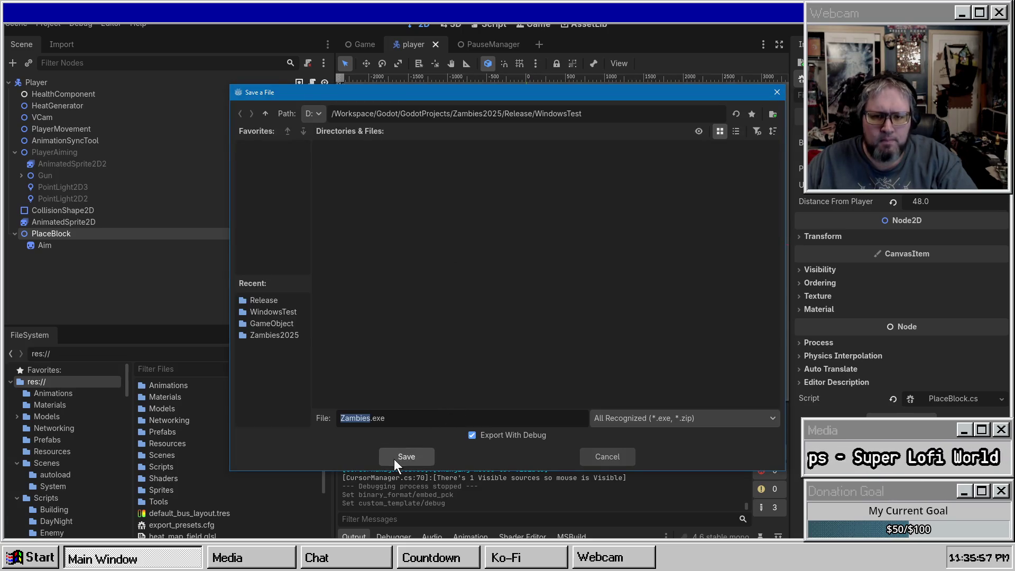
# Save the export as Zambies.exe in Release/WindowsTest with Export With Debug on
pyautogui.click(397, 458)
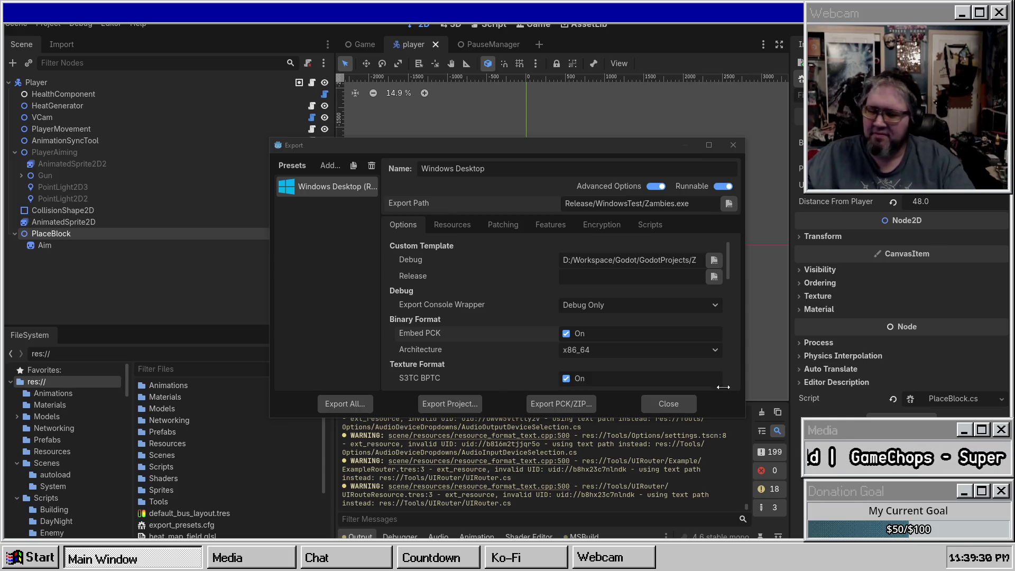
# Close the export settings and open the res:// project folder in the system file manager
pyautogui.click(733, 145)
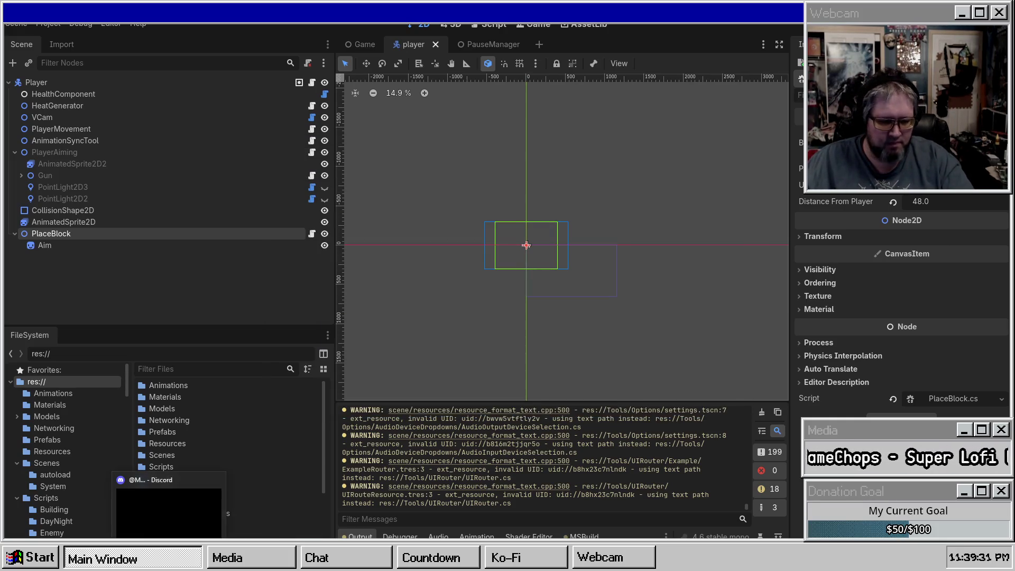
pyautogui.click(264, 210)
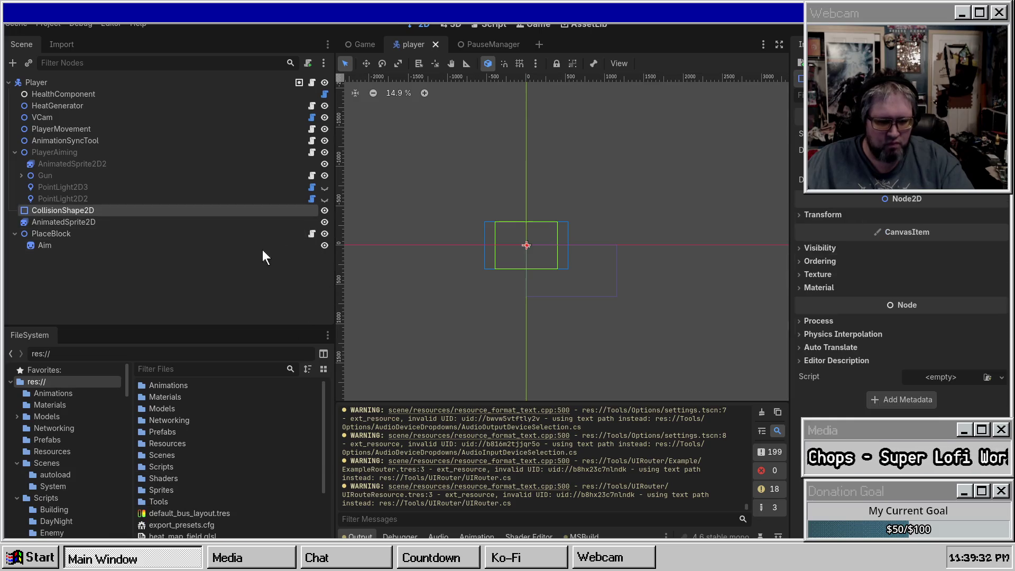
pyautogui.rightClick(93, 395)
pyautogui.rightClick(45, 381)
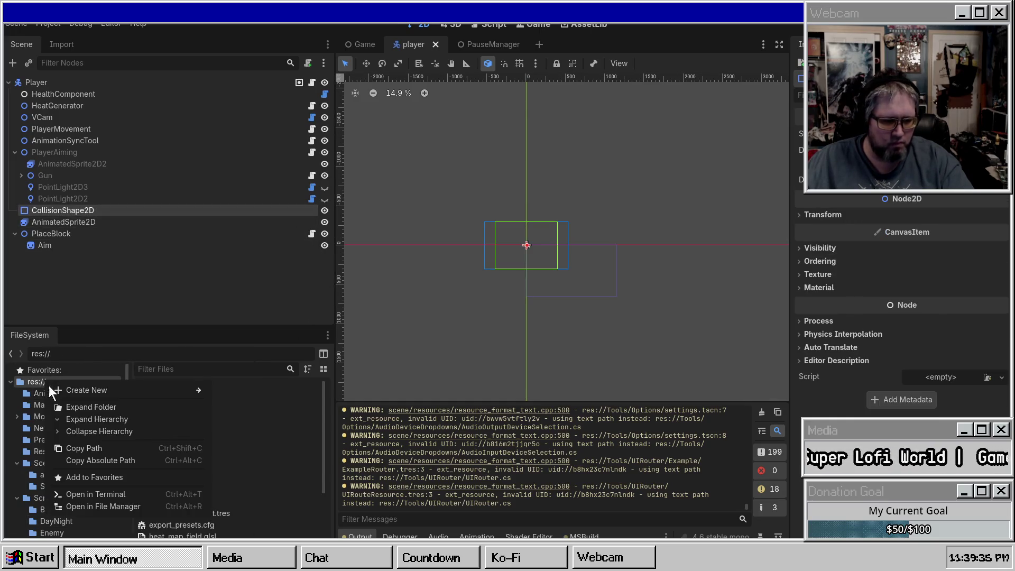
pyautogui.click(107, 509)
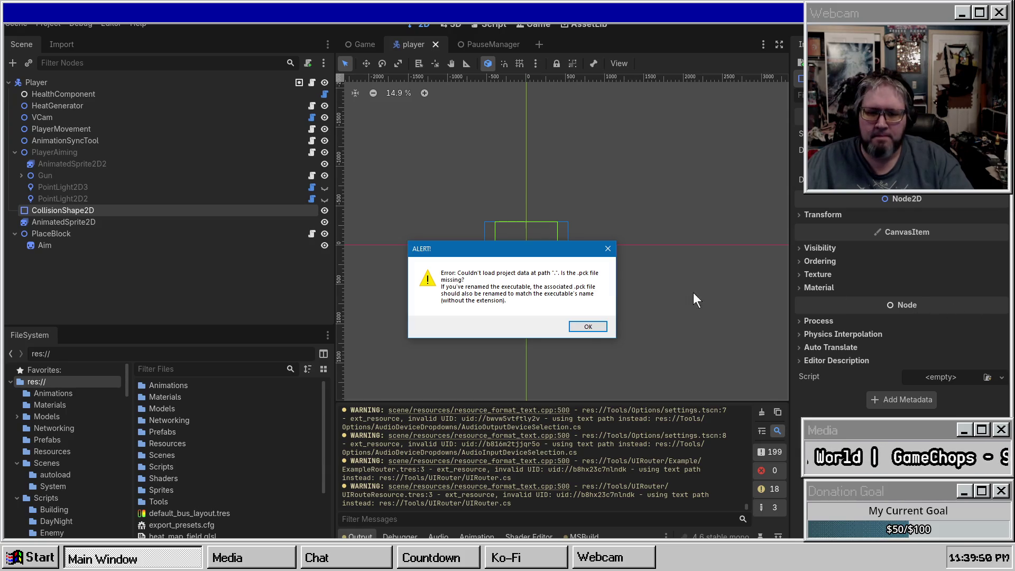
# Dismiss the exported game's error about failing to load its .pck data
pyautogui.click(587, 327)
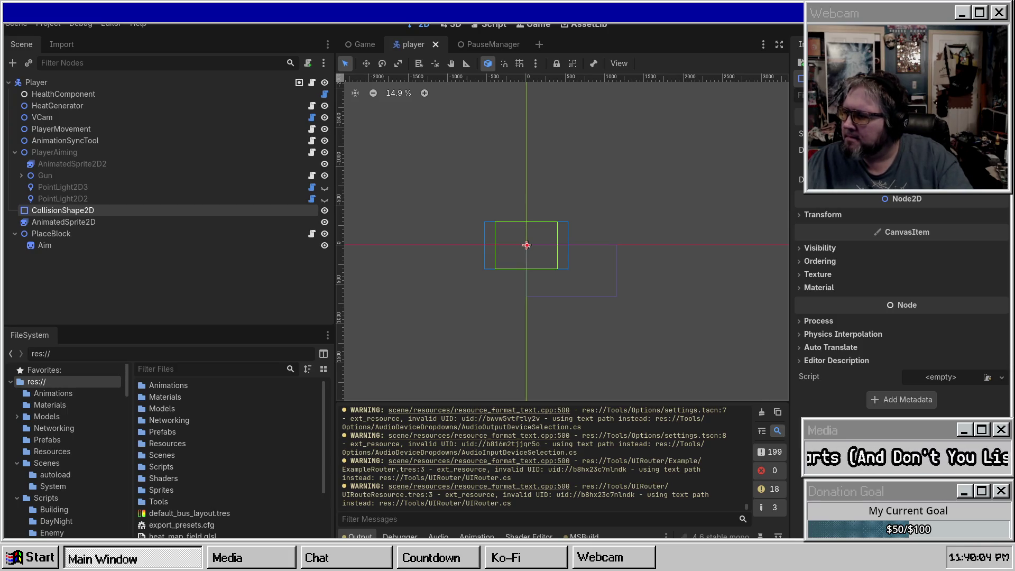
pyautogui.click(588, 327)
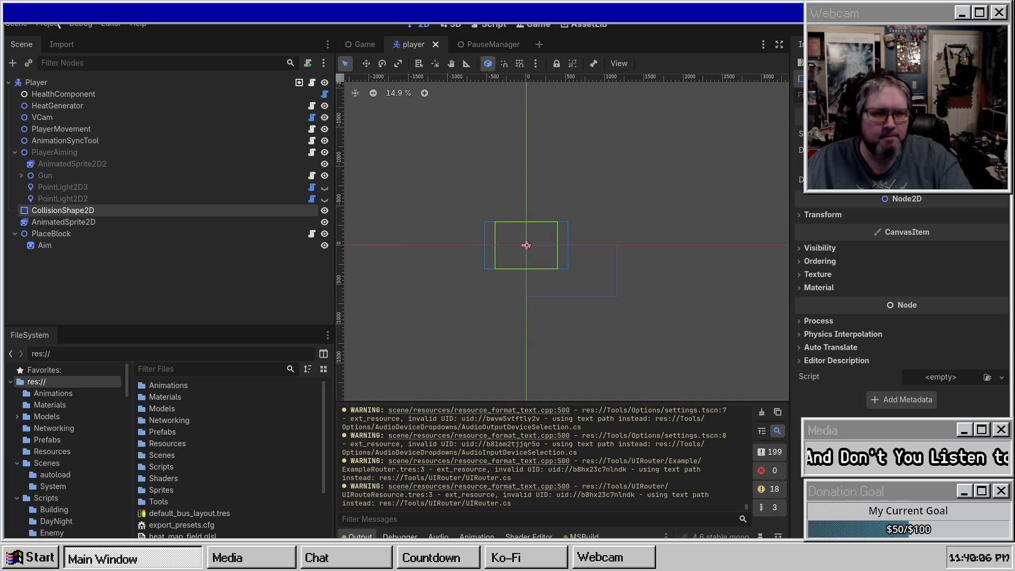
pyautogui.click(50, 24)
# Reopen the export preset, stop embedding the PCK, and clear the custom debug template path
pyautogui.moveTo(81, 138)
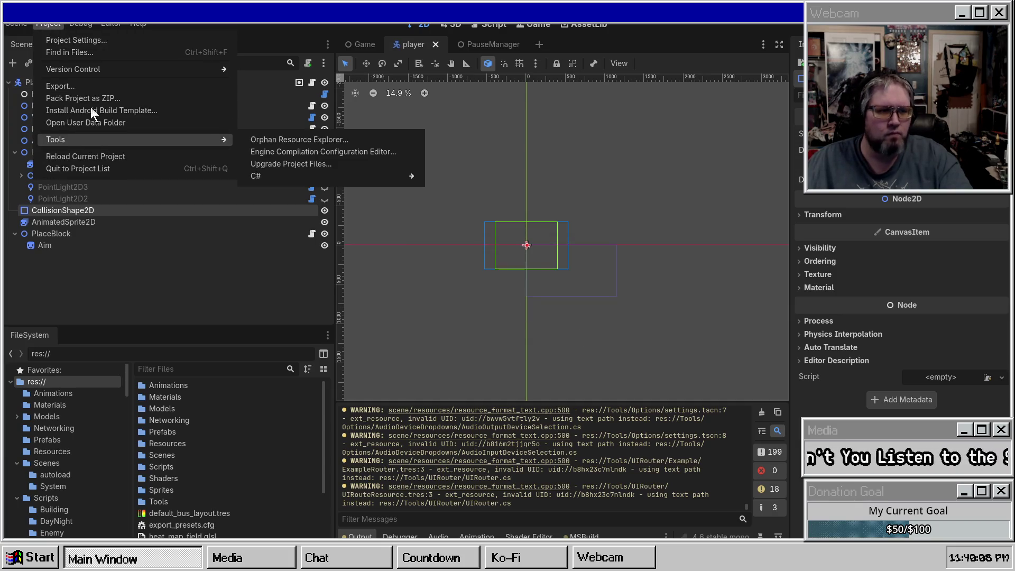
pyautogui.click(86, 86)
pyautogui.click(566, 333)
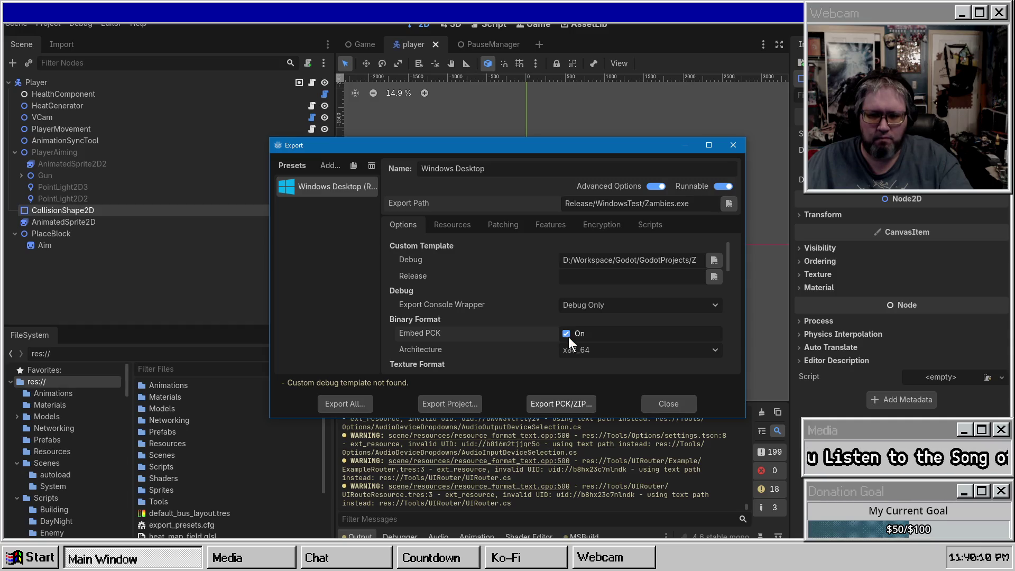
pyautogui.click(569, 334)
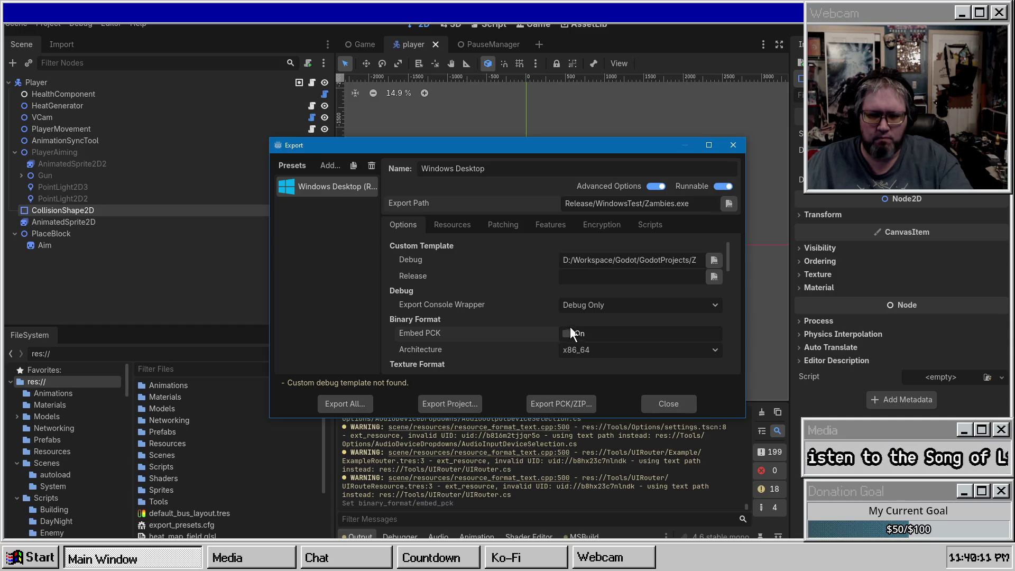
pyautogui.click(714, 260)
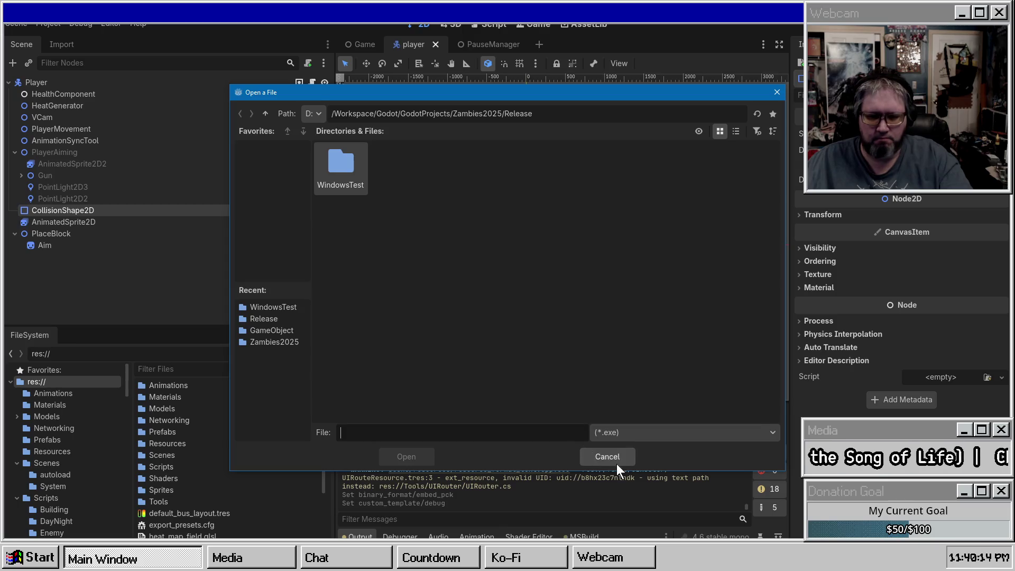
pyautogui.click(614, 458)
pyautogui.tripleClick(598, 259)
pyautogui.press('BackSpace')
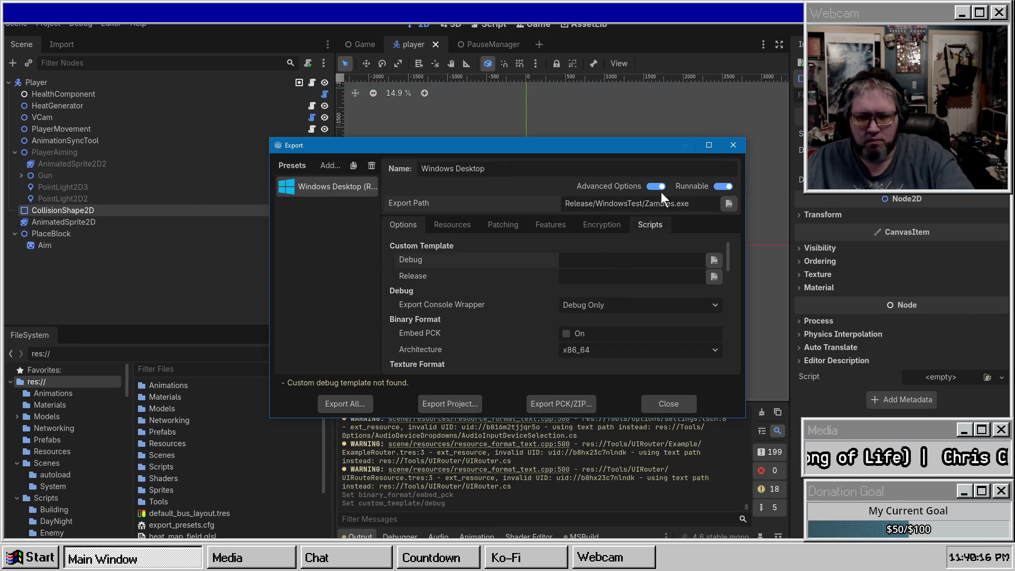
pyautogui.click(655, 186)
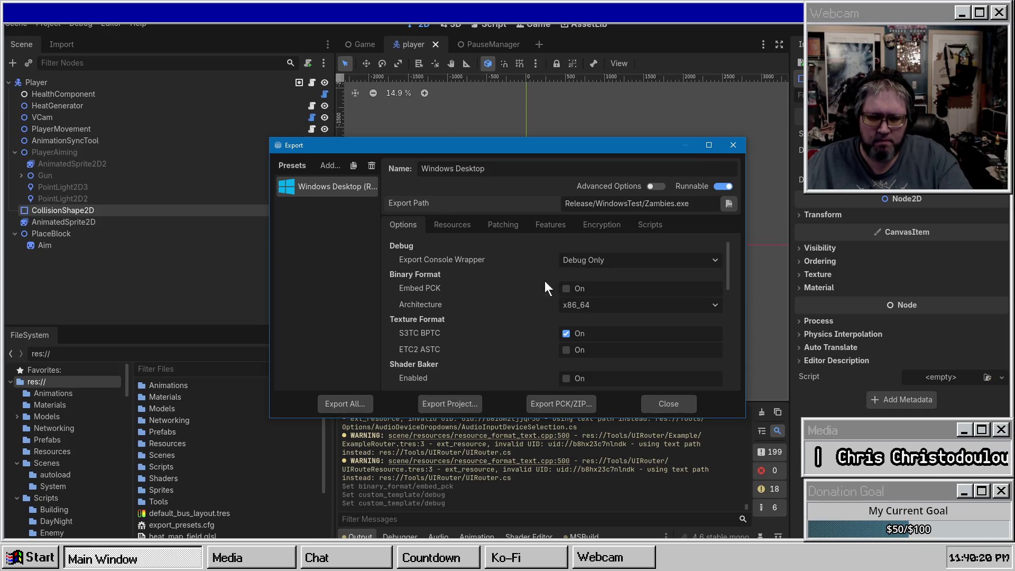
# Keep the x86_64 architecture, enable Shader Baker, and view the Resources settings
pyautogui.click(570, 305)
pyautogui.click(589, 309)
pyautogui.scroll(-1, 459, 302)
pyautogui.scroll(-1, 458, 306)
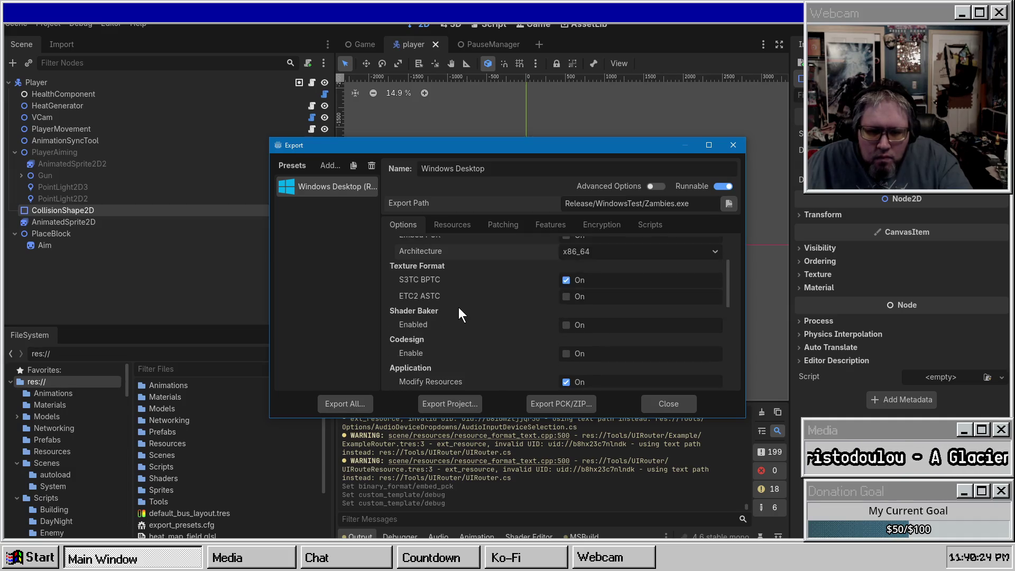
pyautogui.click(567, 325)
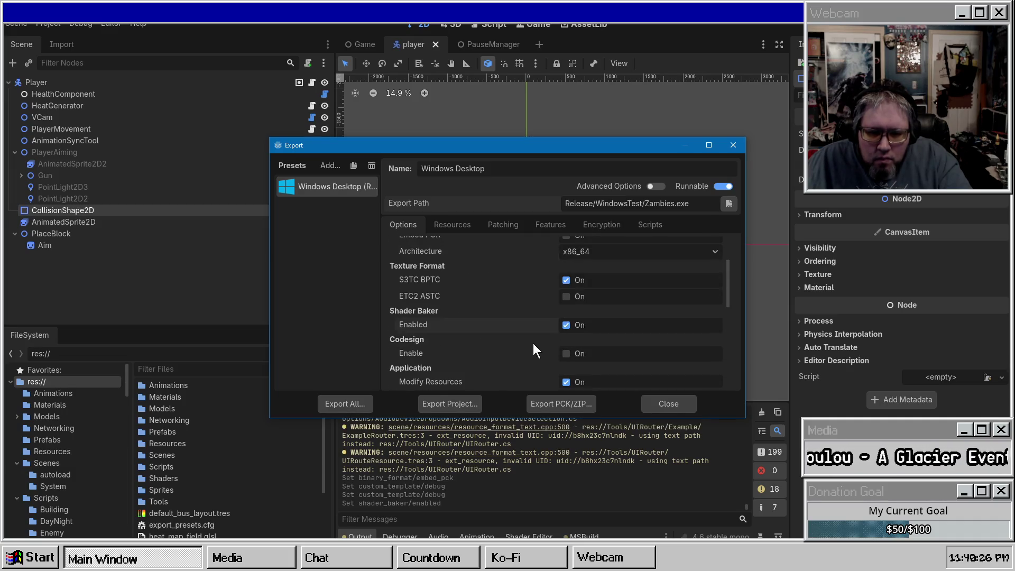
pyautogui.scroll(-2, 534, 344)
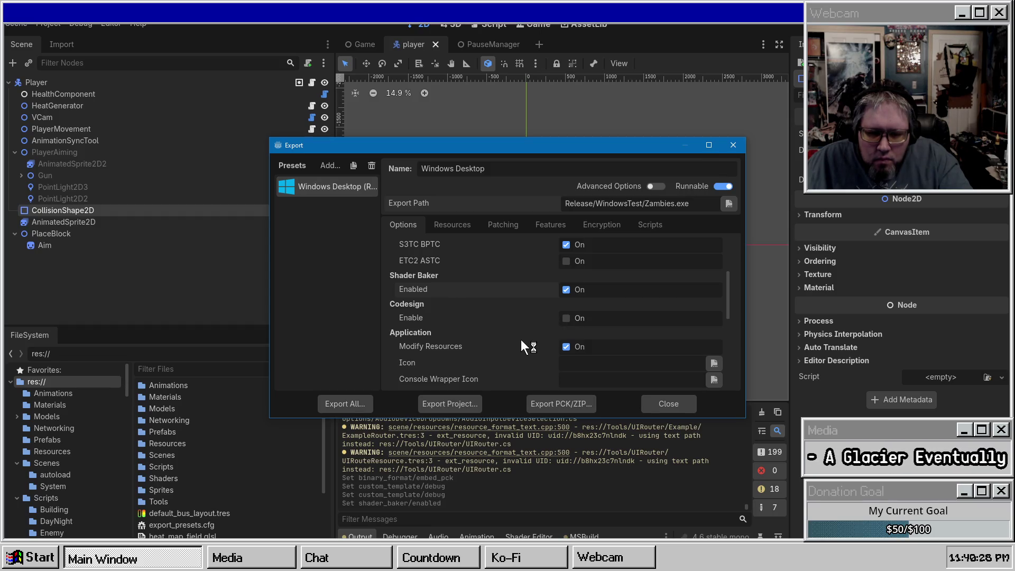
pyautogui.scroll(-10, 522, 333)
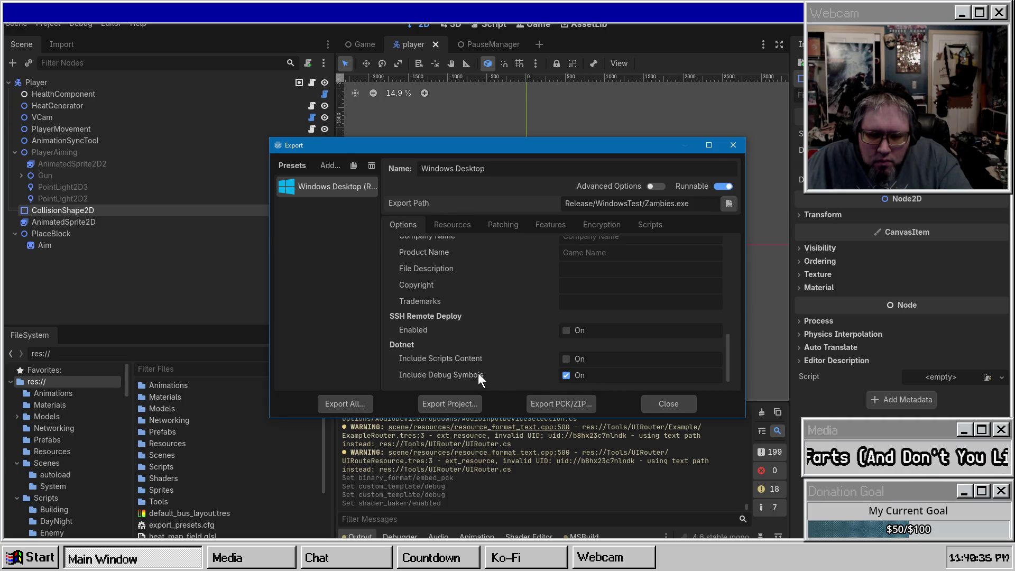
pyautogui.click(465, 227)
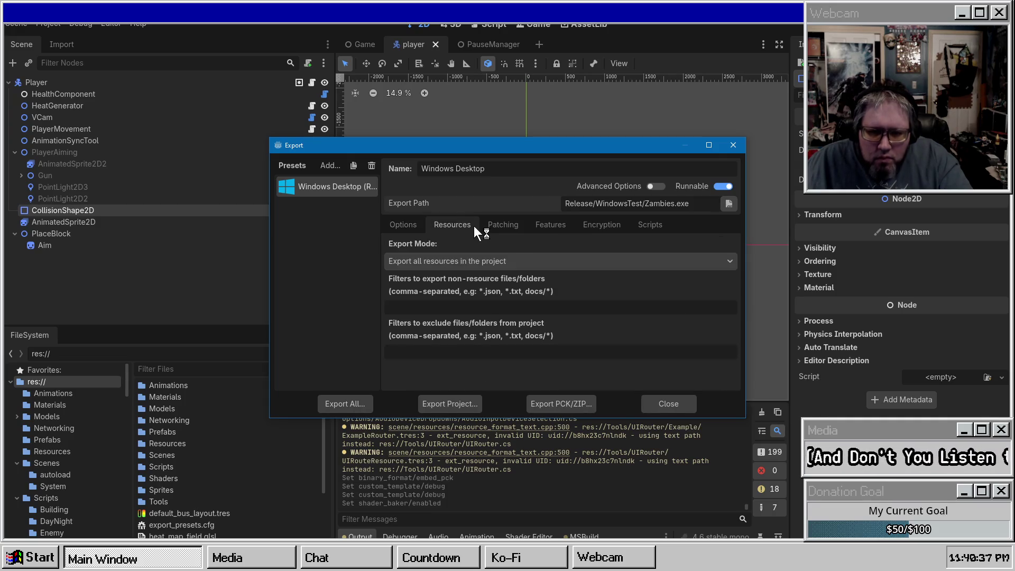
# Re-export the project as Zambies.exe, confirming the overwrite of the existing build
pyautogui.click(500, 225)
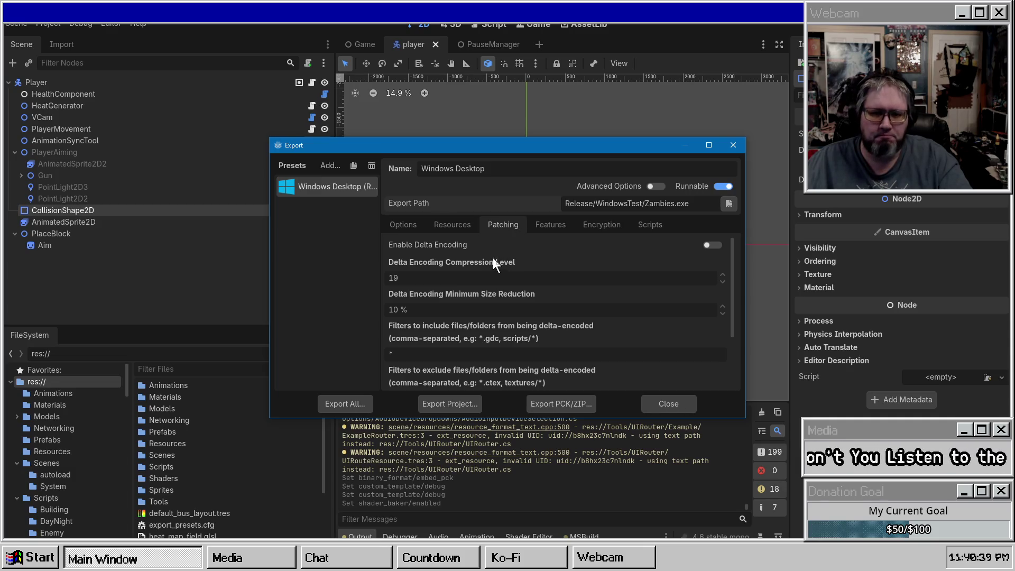
pyautogui.click(456, 404)
pyautogui.click(406, 458)
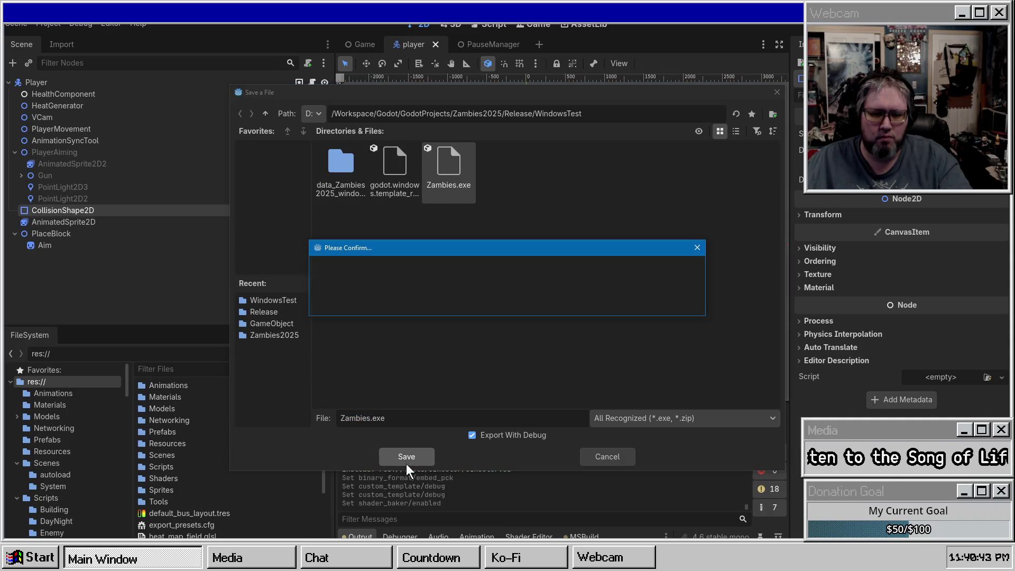
pyautogui.click(433, 296)
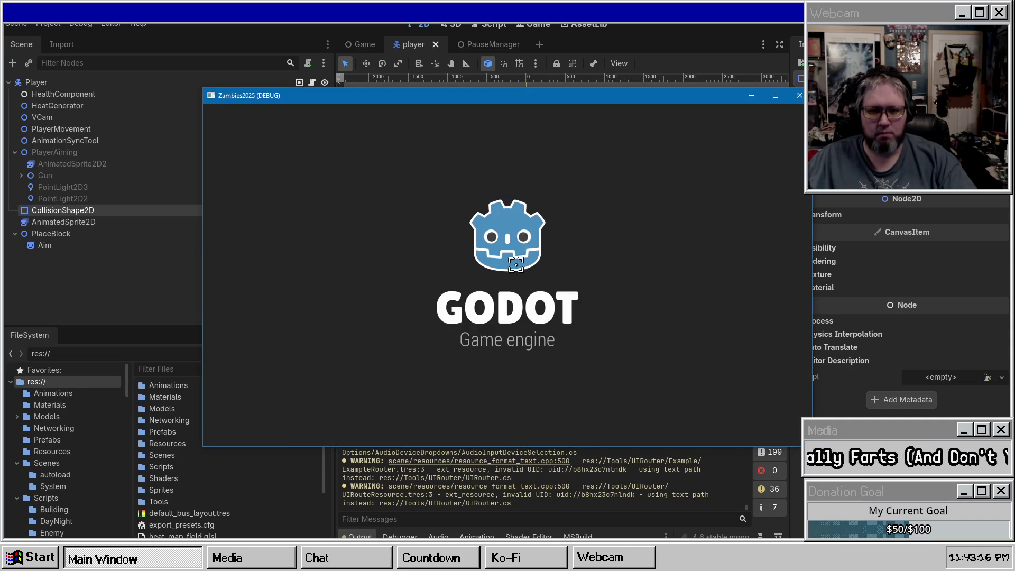
# Move around the exported game with WASD, quit with F8, and close the Export dialog
pyautogui.press('s')
pyautogui.press('a')
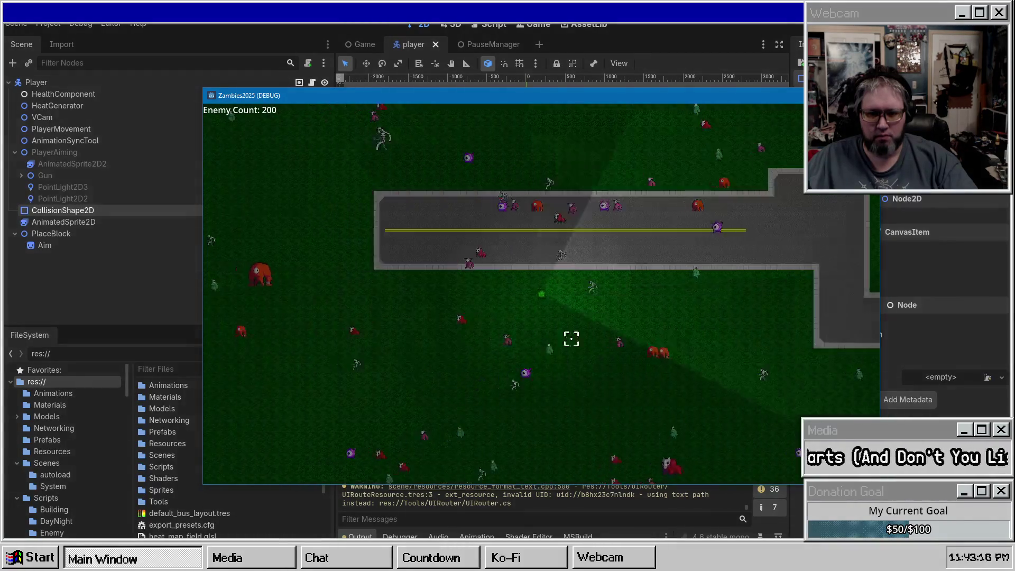
pyautogui.press('w')
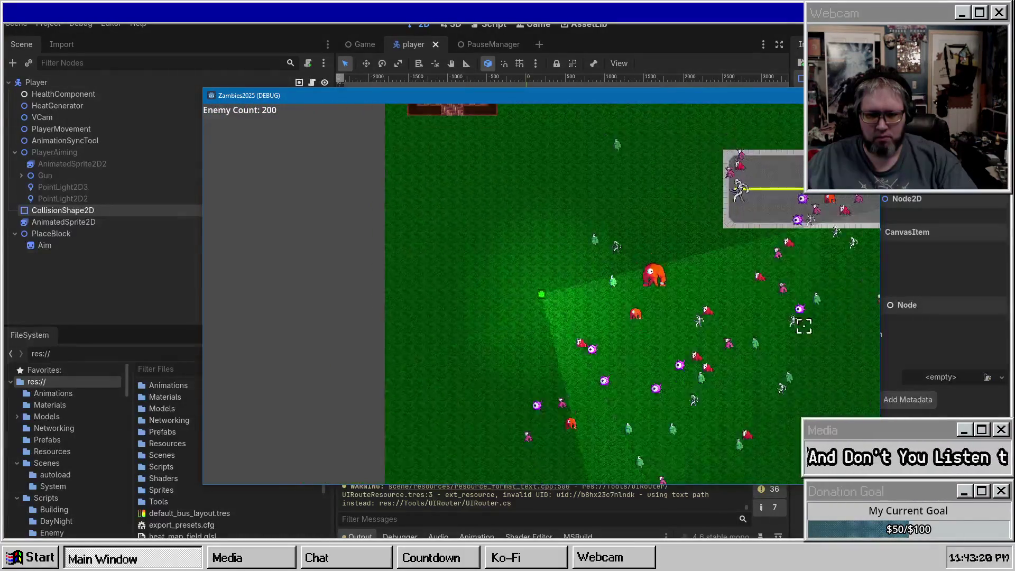
pyautogui.press('d')
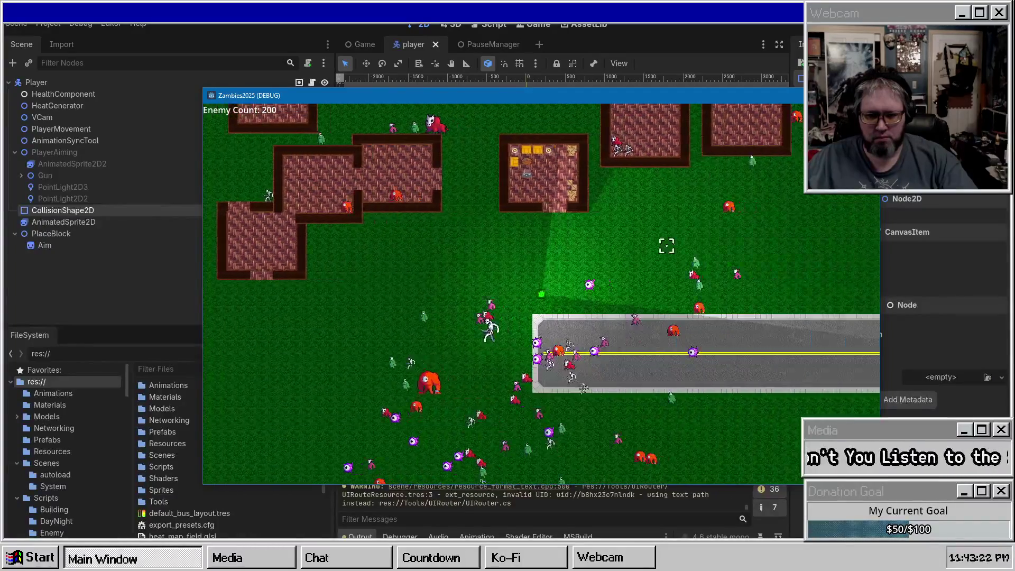
pyautogui.press('w')
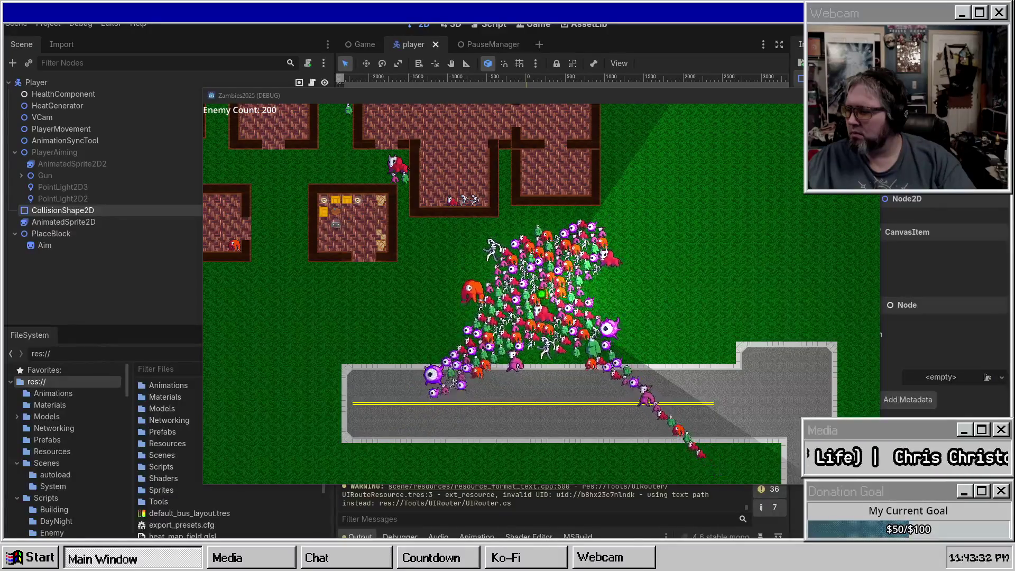
pyautogui.press('F8')
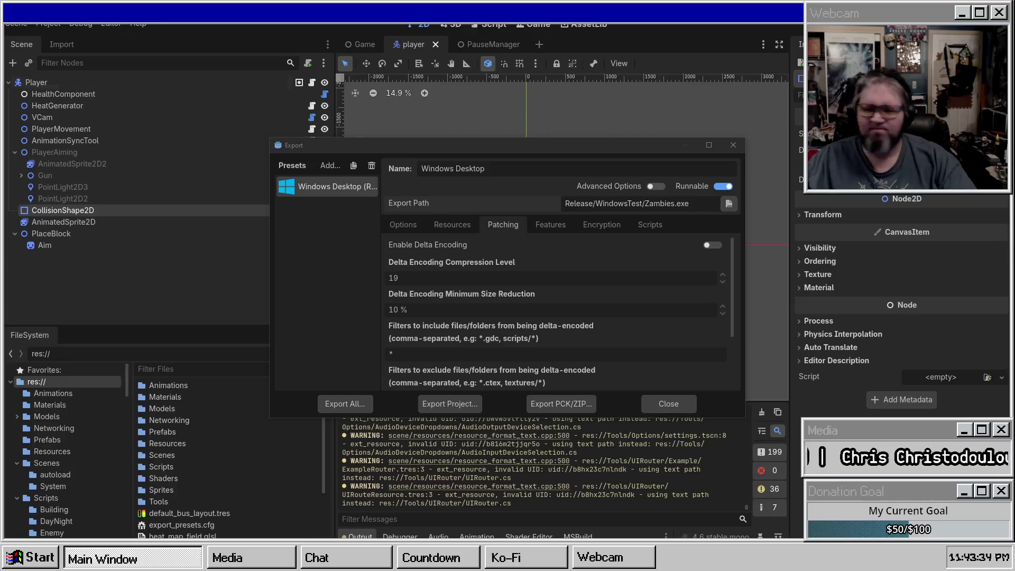
pyautogui.click(733, 144)
pyautogui.click(46, 26)
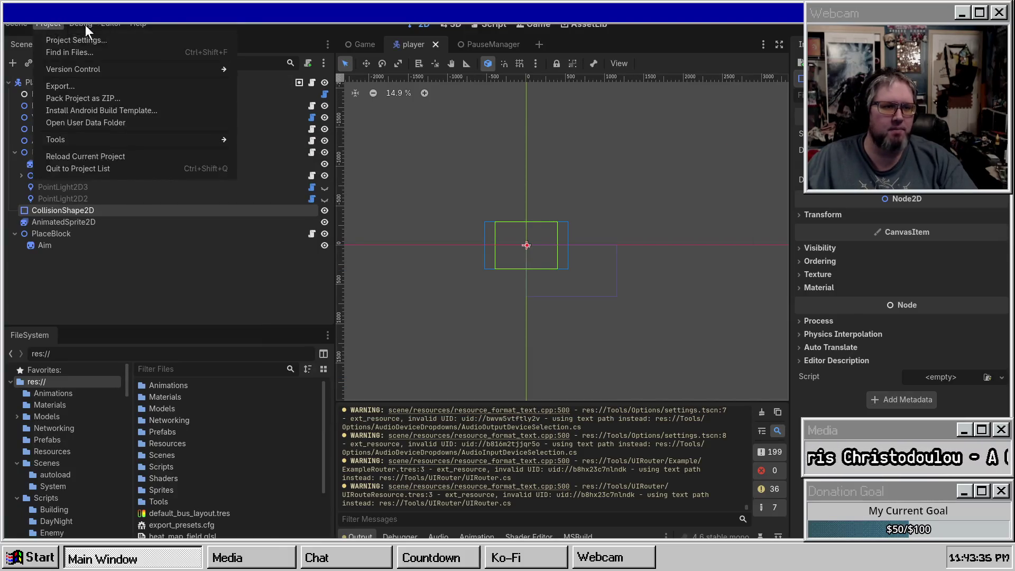
# Create a new scene named MainMenuScene from the Scenes folder's New Scene option
pyautogui.scroll(-2, 43, 453)
pyautogui.click(40, 420)
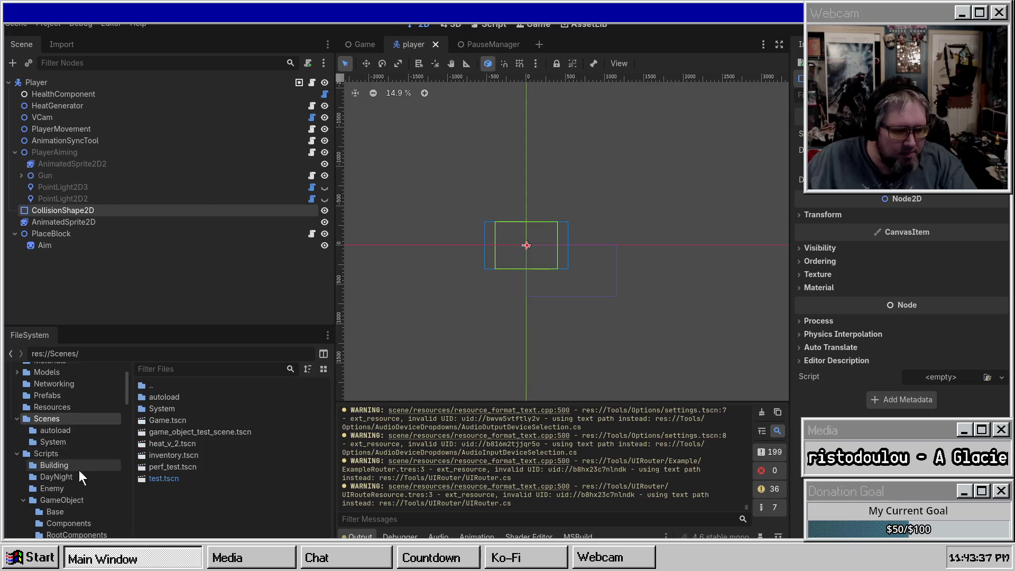
pyautogui.scroll(-2, 75, 467)
pyautogui.rightClick(188, 465)
pyautogui.click(255, 473)
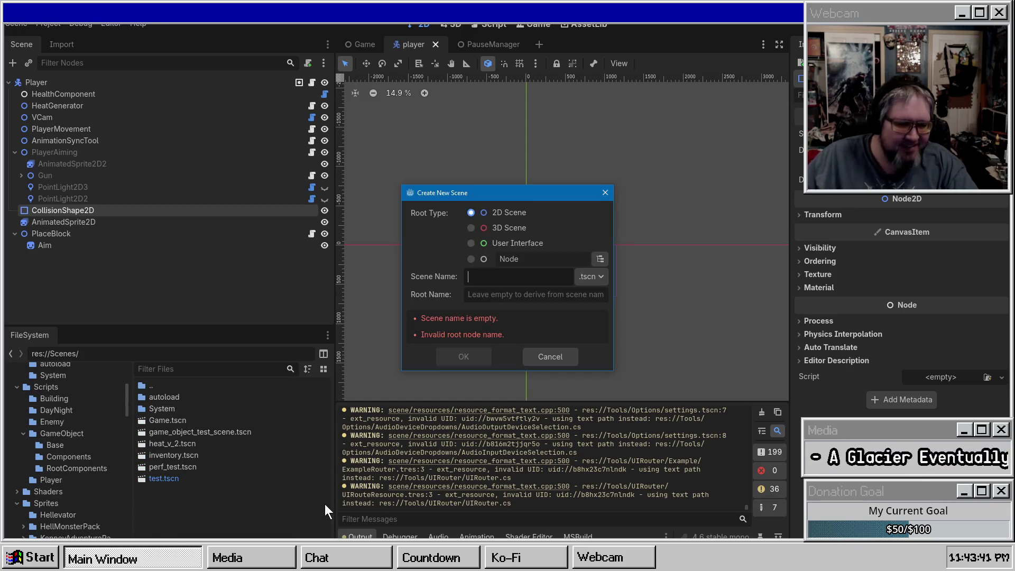
pyautogui.write('MainMenuS')
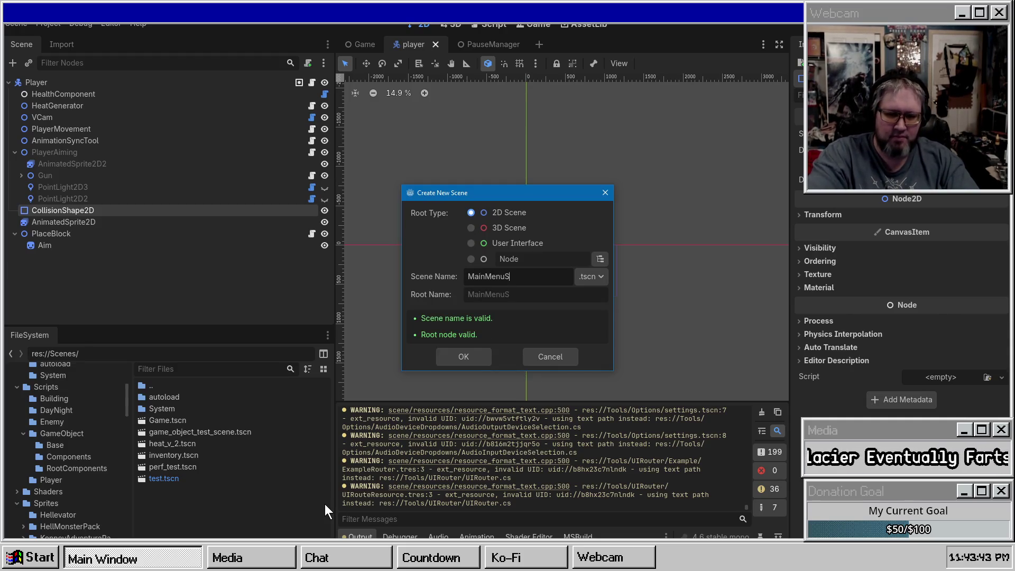
pyautogui.write('ce')
pyautogui.press('Return')
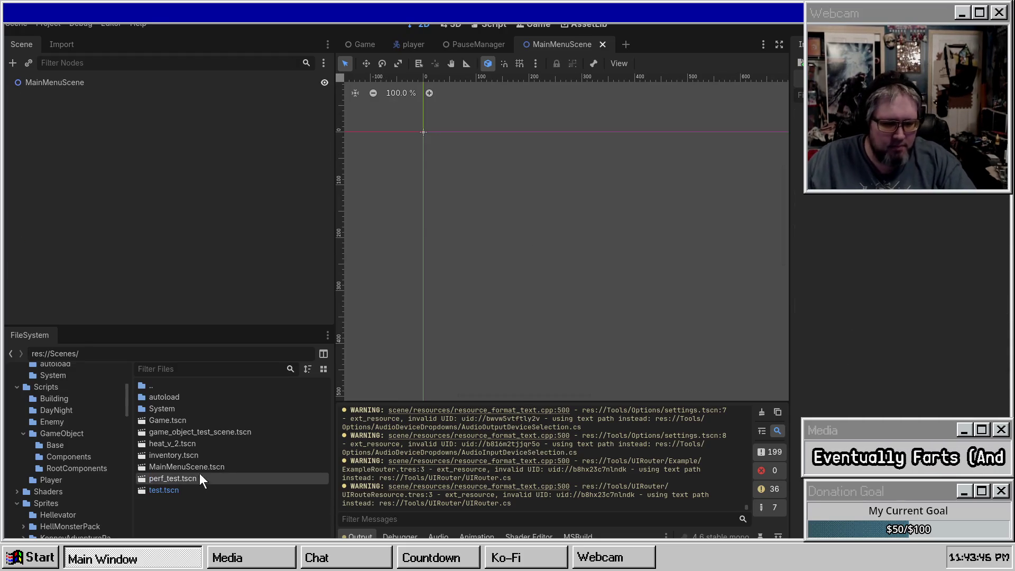
# Check the MainMenuScene entry in Resources/SceneLayoutJSON.json
pyautogui.scroll(-3, 68, 465)
pyautogui.scroll(3, 59, 418)
pyautogui.scroll(4, 55, 410)
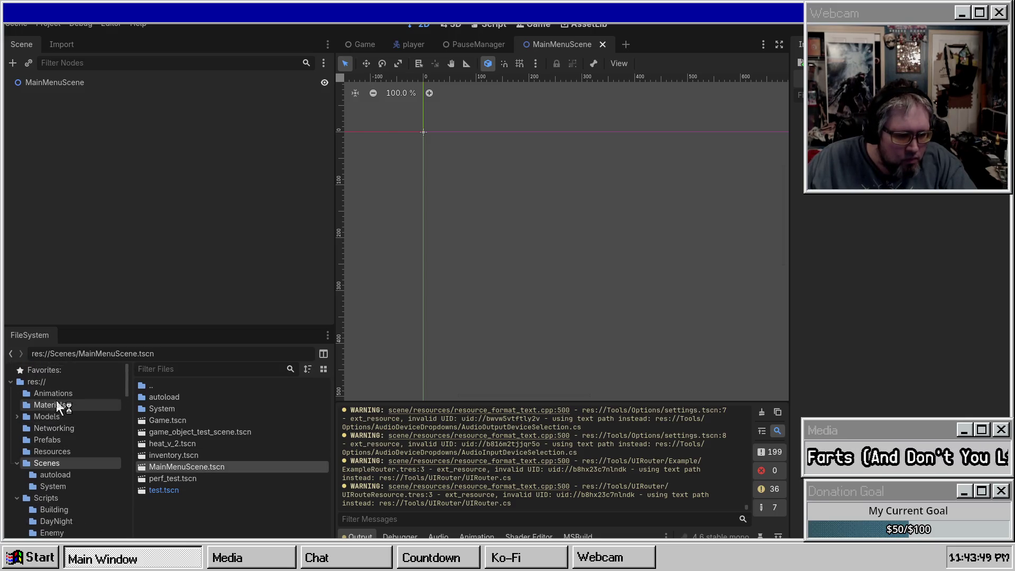
pyautogui.click(88, 452)
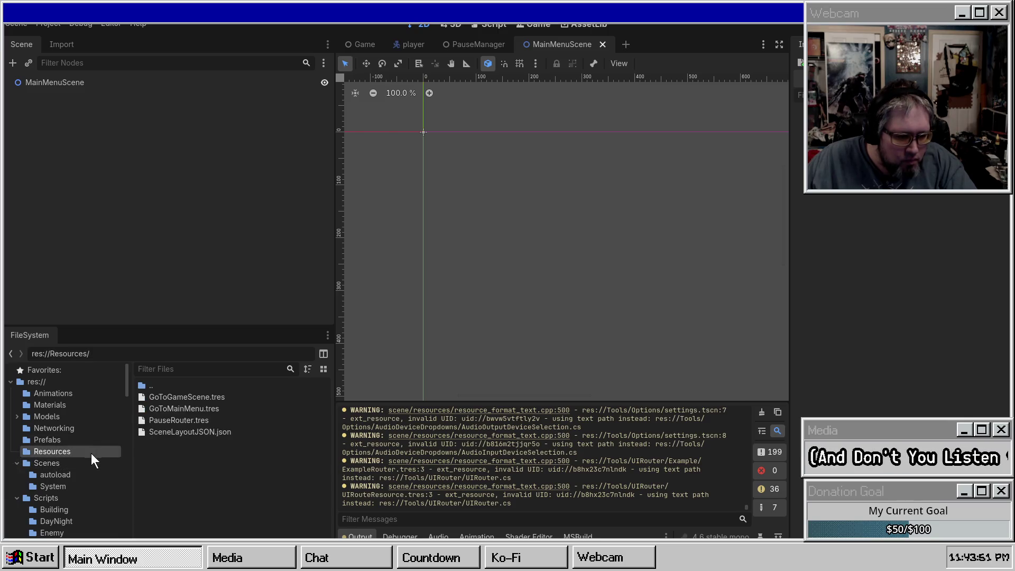
pyautogui.doubleClick(240, 433)
pyautogui.scroll(1, 613, 185)
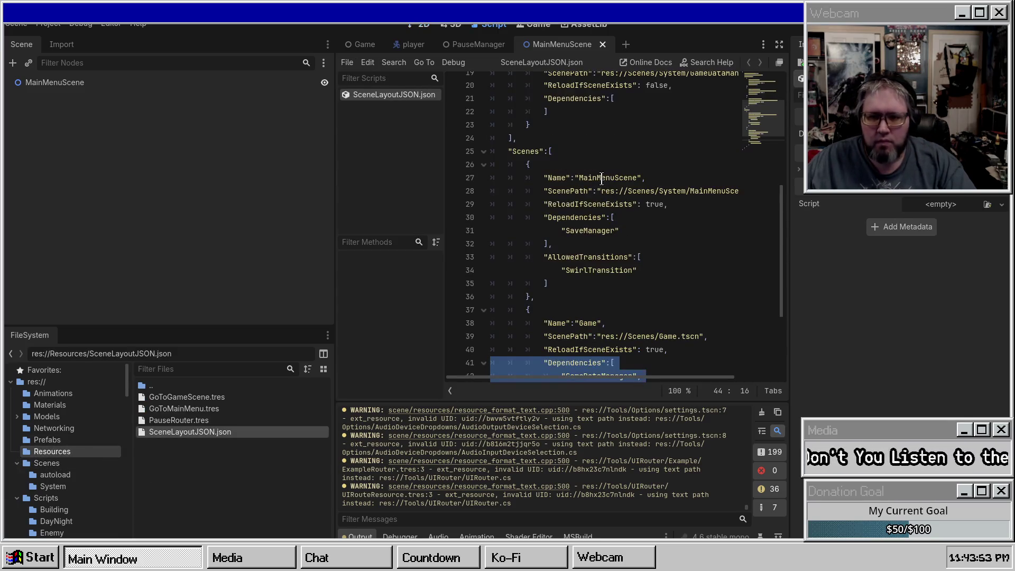
pyautogui.click(602, 178)
pyautogui.doubleClick(610, 177)
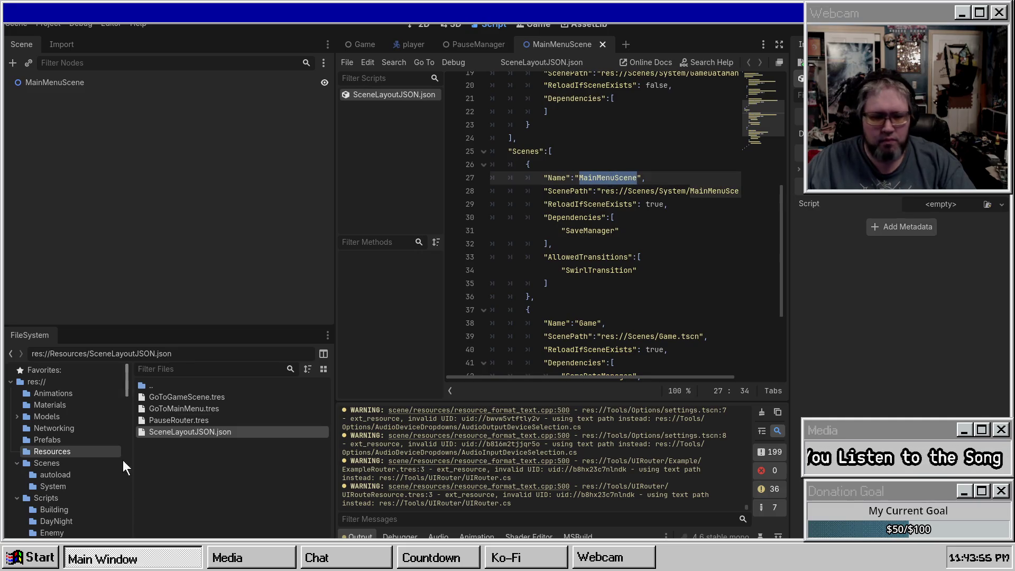
# Open Scenes/System and delete the duplicate MainMenuScene.tscn
pyautogui.click(38, 475)
pyautogui.click(58, 462)
pyautogui.click(52, 497)
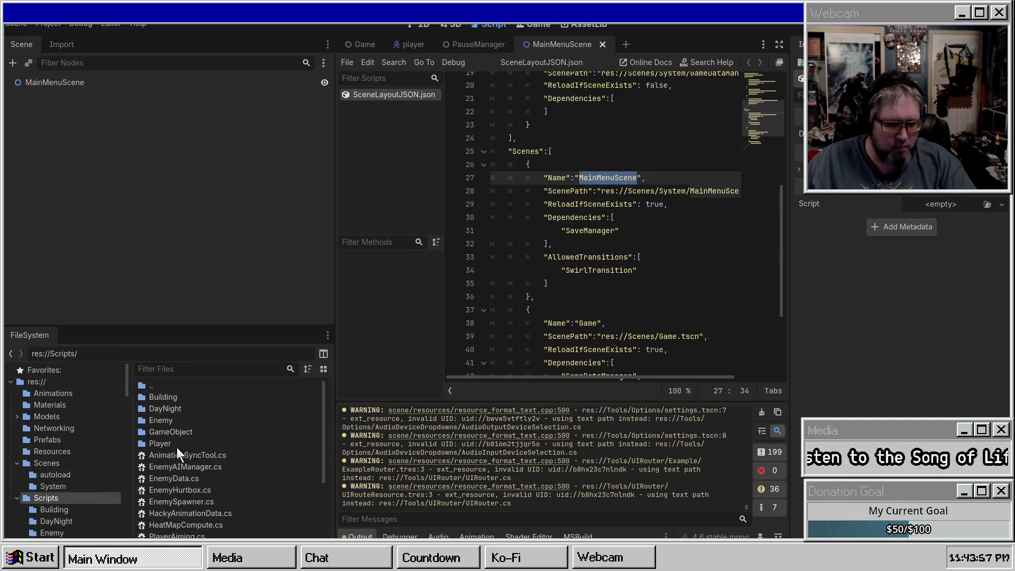
pyautogui.click(68, 485)
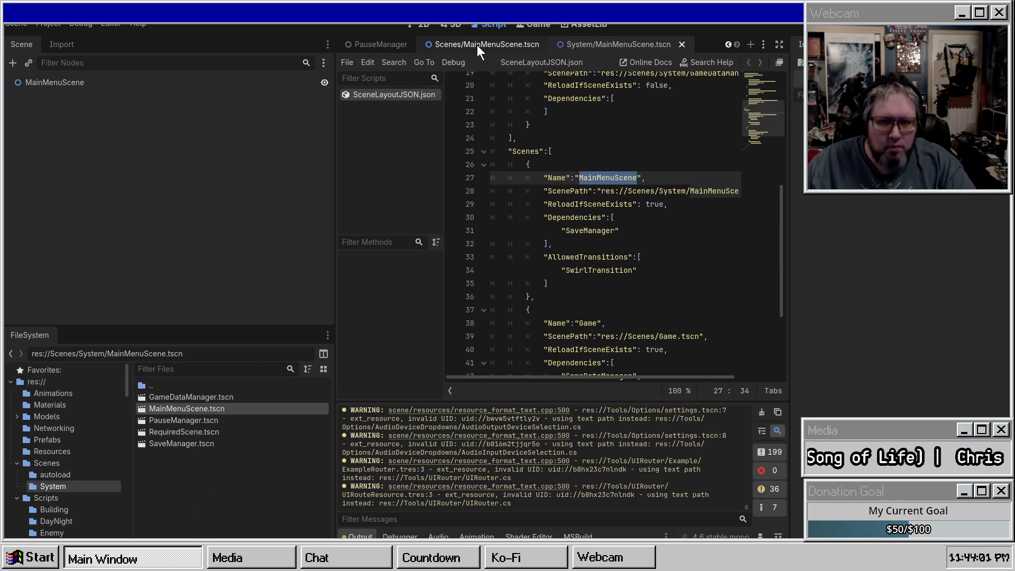
pyautogui.rightClick(477, 45)
pyautogui.click(560, 109)
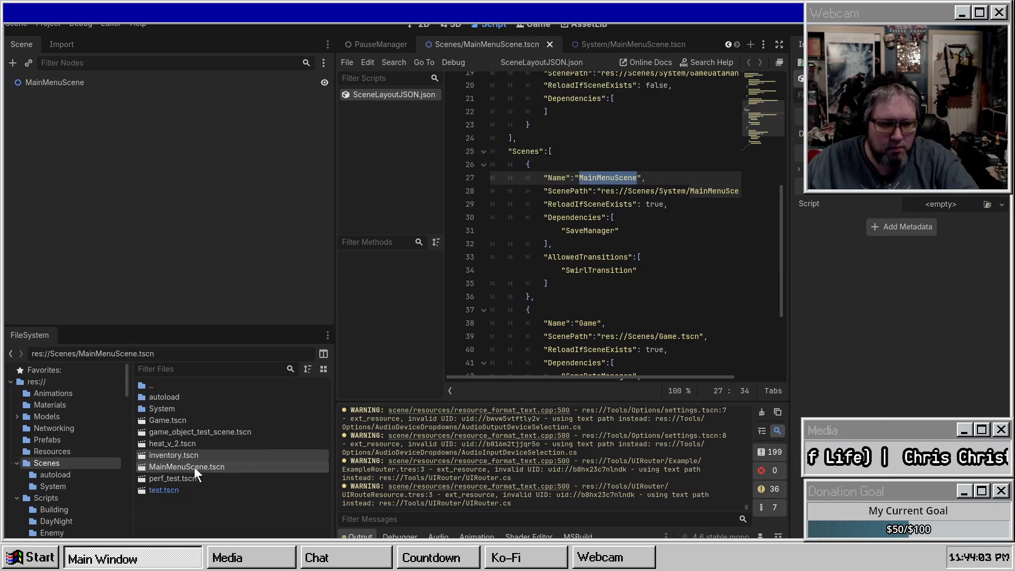
pyautogui.press('Delete')
pyautogui.press('Escape')
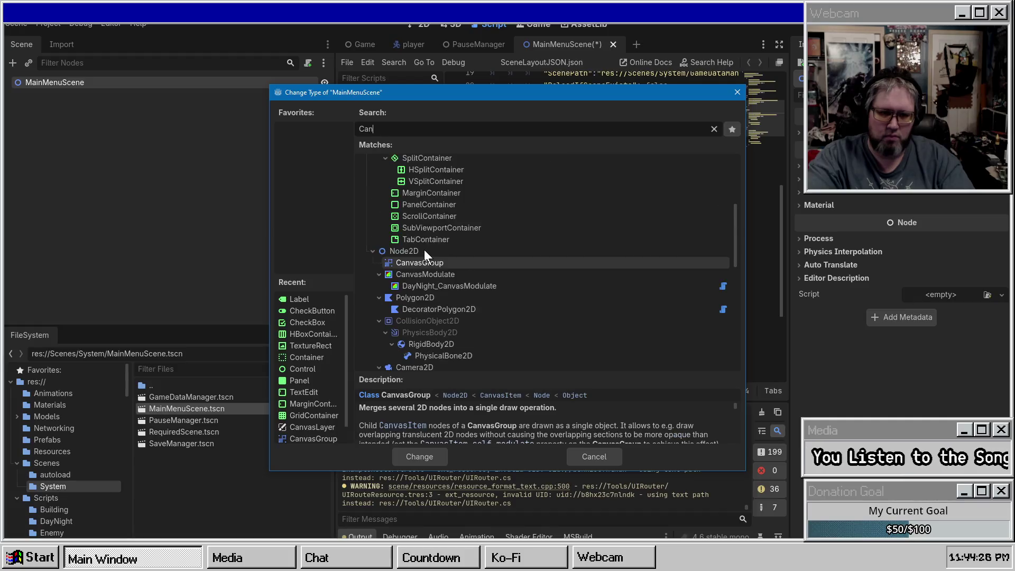
# Change the MainMenuScene root node type to CanvasLayer
pyautogui.write('vas')
pyautogui.press('Down')
pyautogui.press('Down')
pyautogui.press('Down')
pyautogui.press('Return')
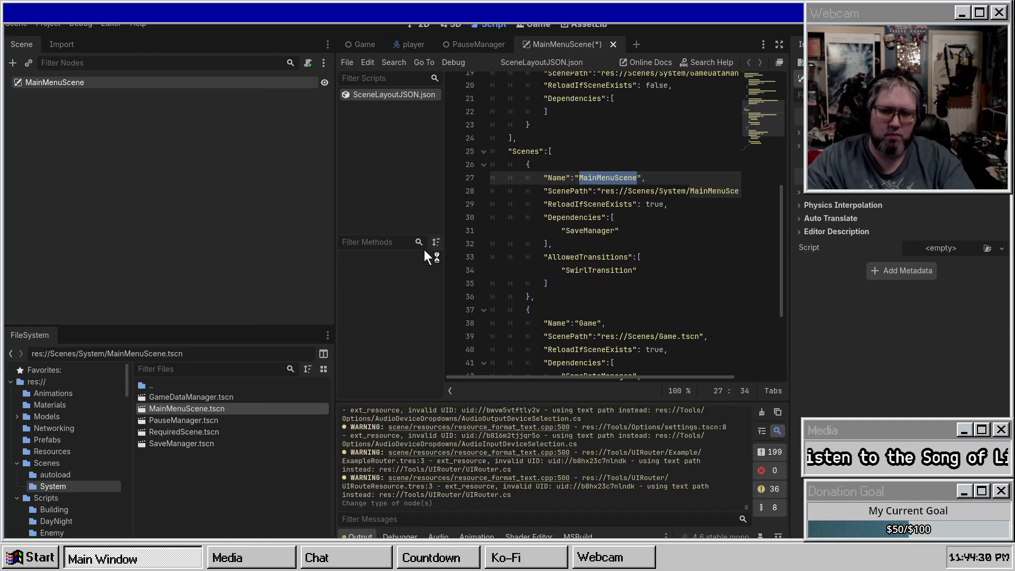
# Add a Button child node under the MainMenuScene root from the Create New Node dialog
pyautogui.rightClick(105, 82)
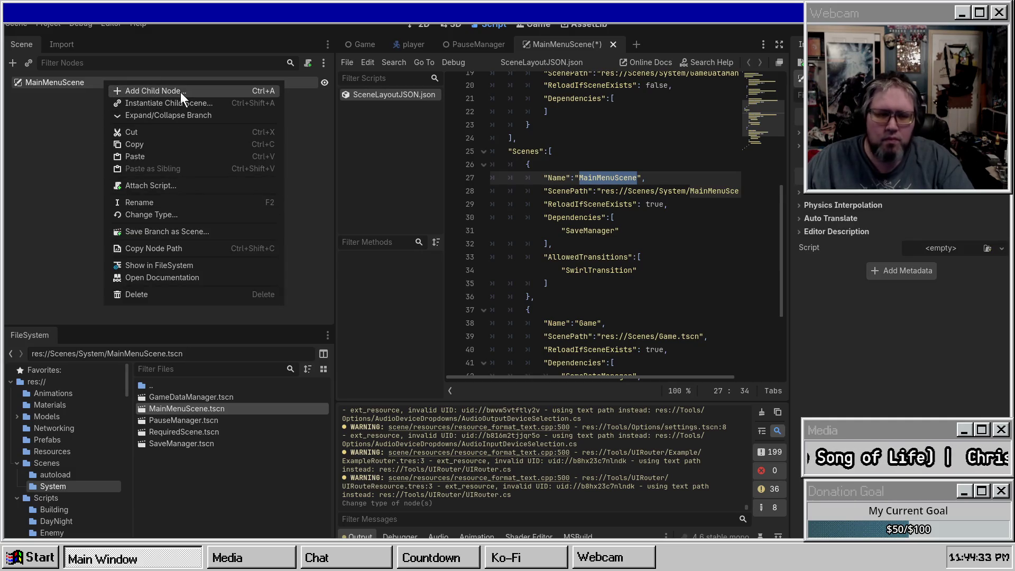
pyautogui.click(417, 20)
pyautogui.click(417, 23)
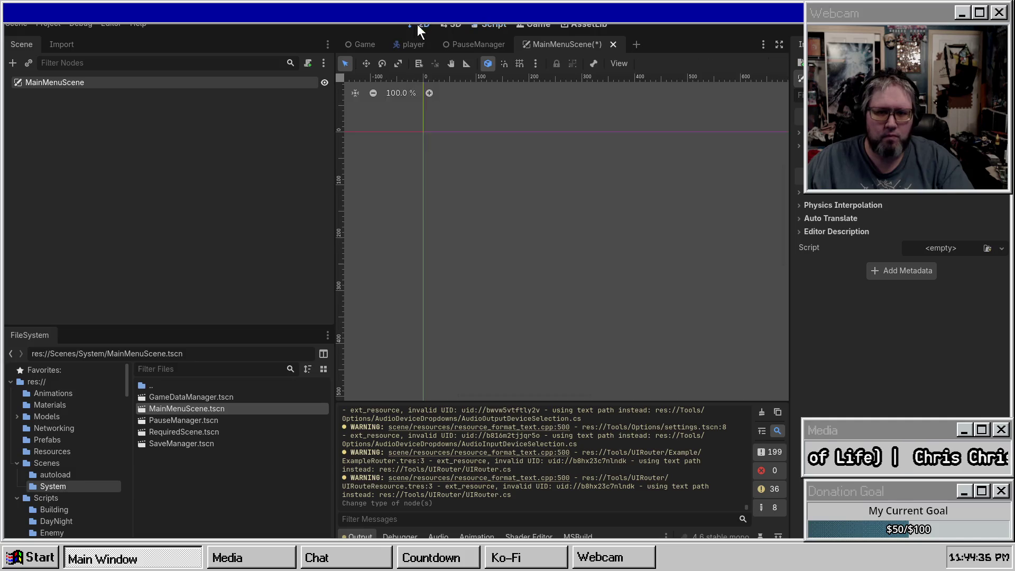
pyautogui.rightClick(79, 85)
pyautogui.click(111, 96)
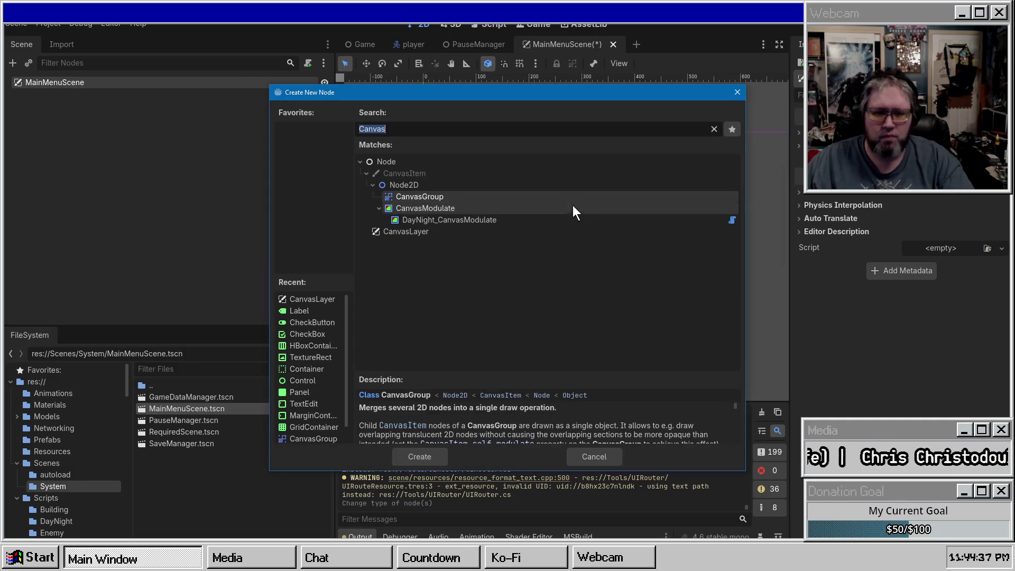
pyautogui.write('Button')
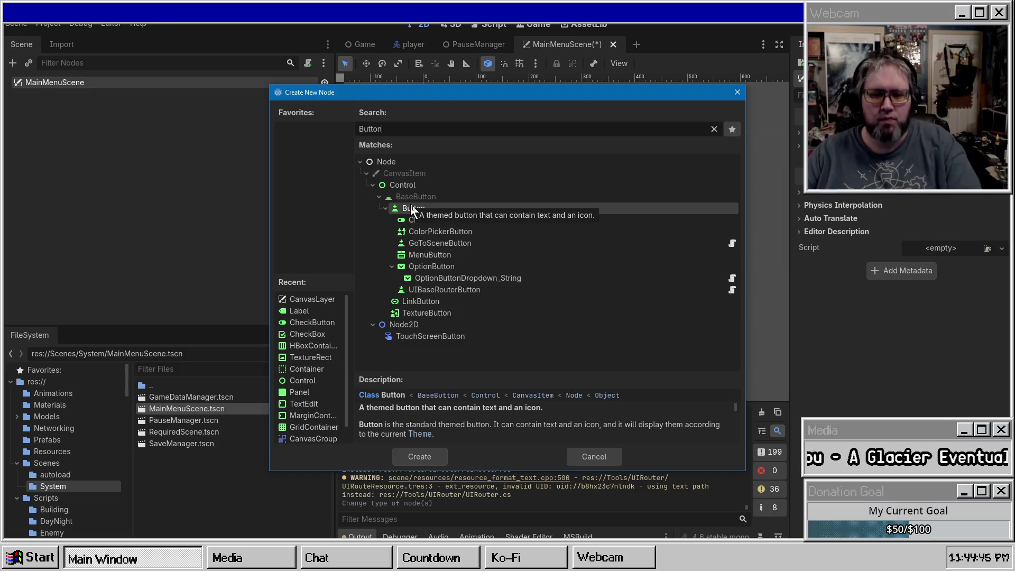
pyautogui.doubleClick(417, 209)
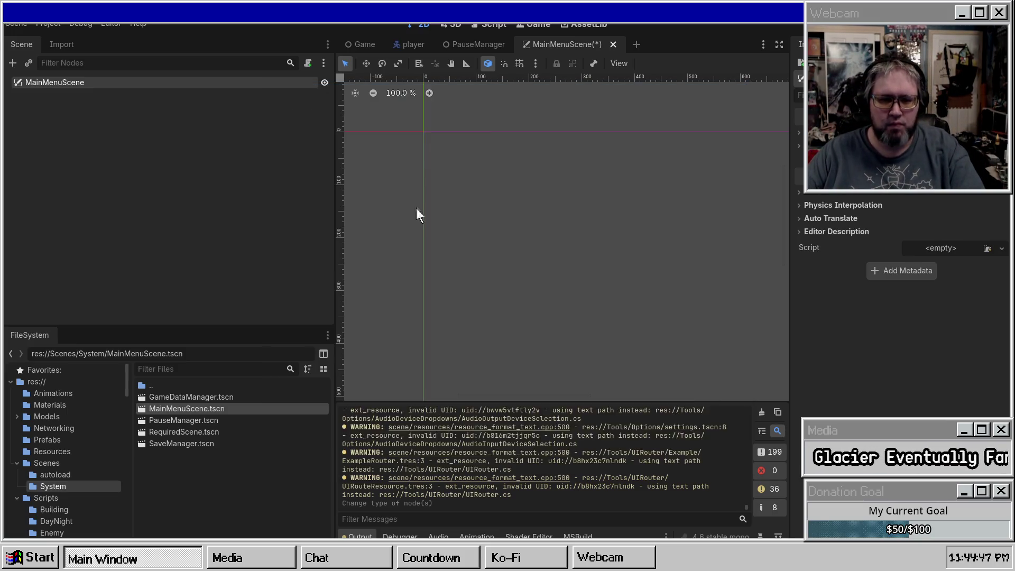
pyautogui.scroll(-5, 925, 322)
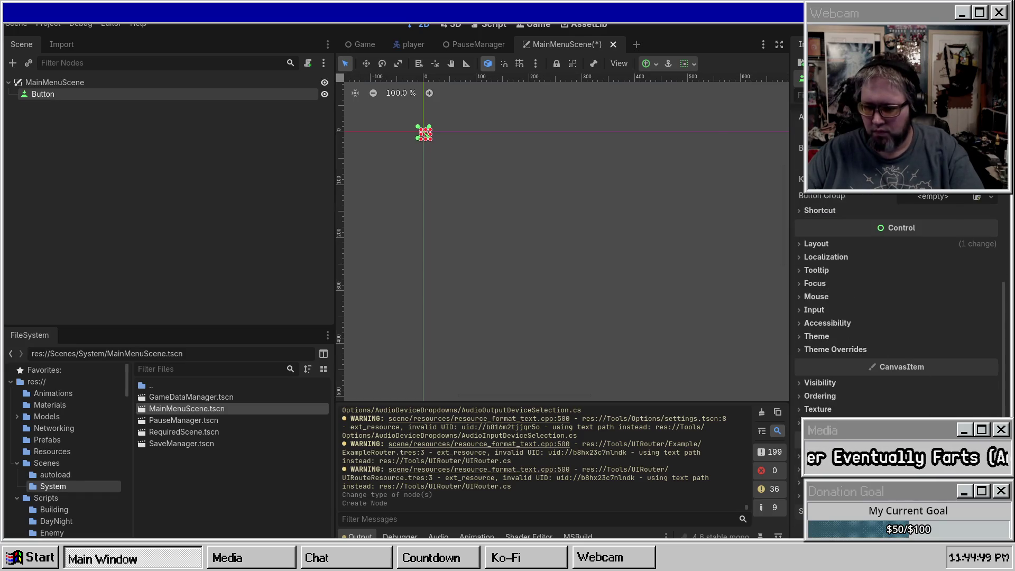
# Find SceneController.cs with the quick script search and reveal it in FileSystem
pyautogui.hotkey('ctrl', 'alt', 'o')
pyautogui.write('Scene')
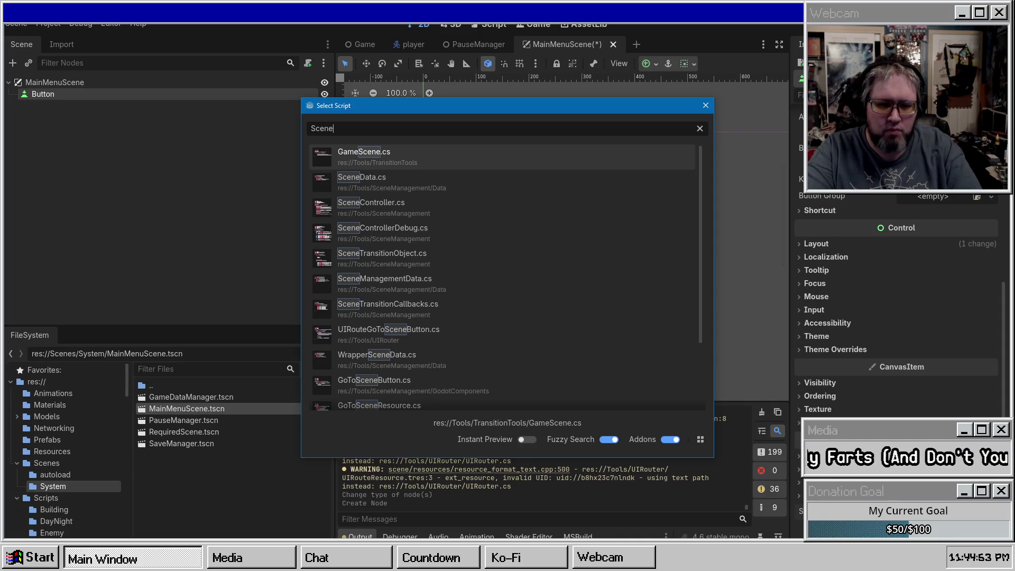
pyautogui.write('Trasn')
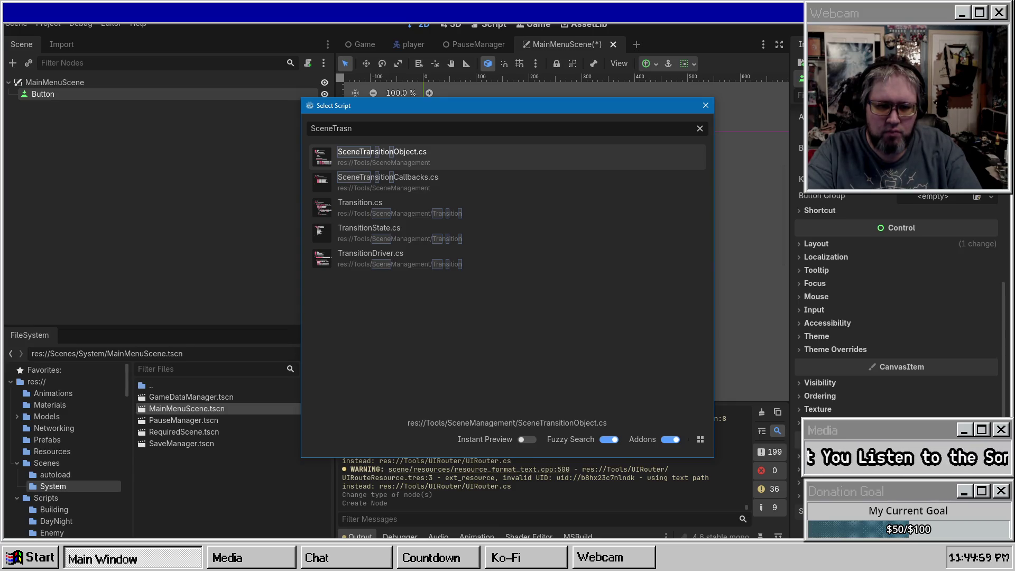
pyautogui.hotkey('ctrl', 'a')
pyautogui.press('BackSpace')
pyautogui.write('SceneContro')
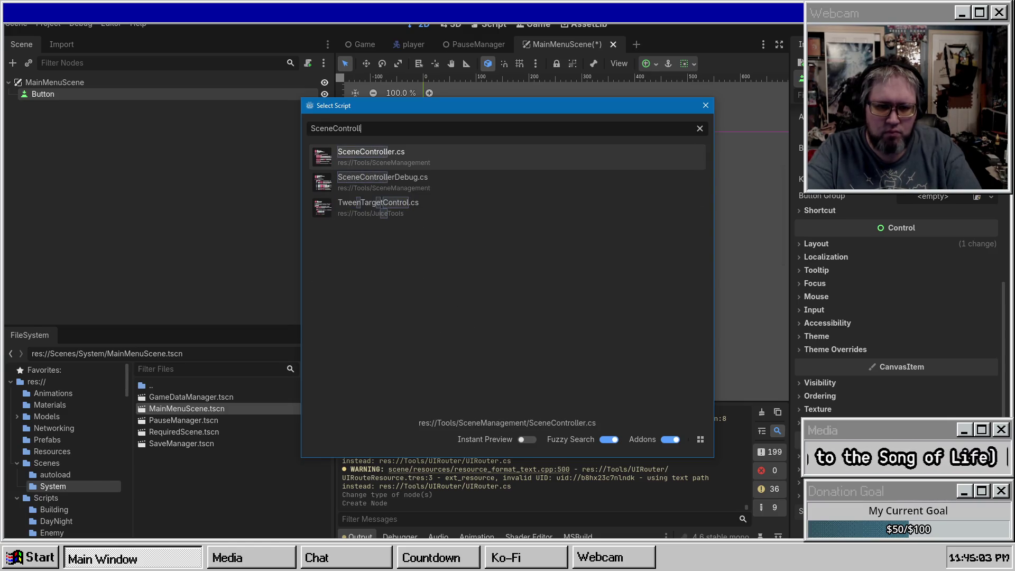
pyautogui.rightClick(402, 158)
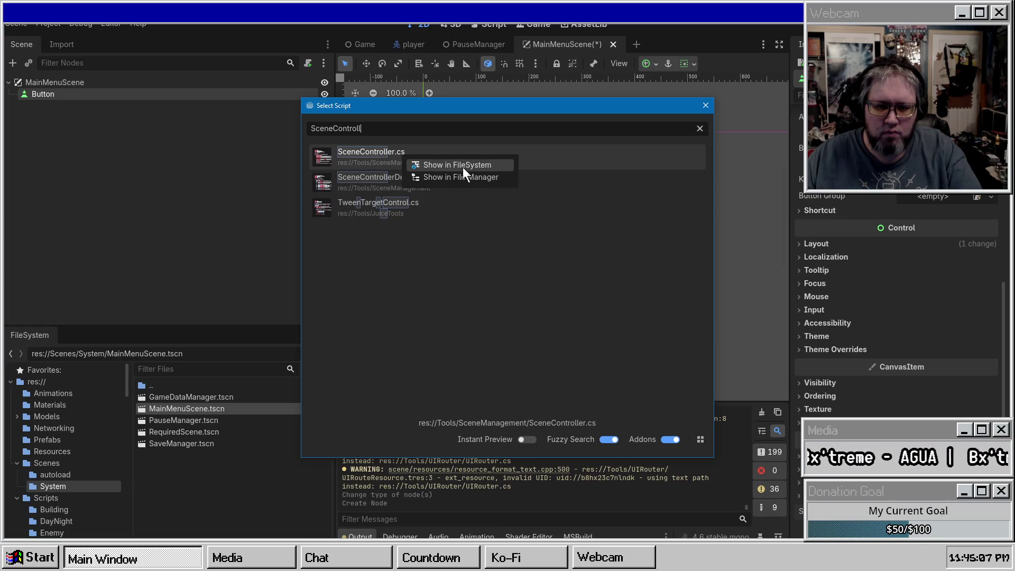
pyautogui.click(462, 166)
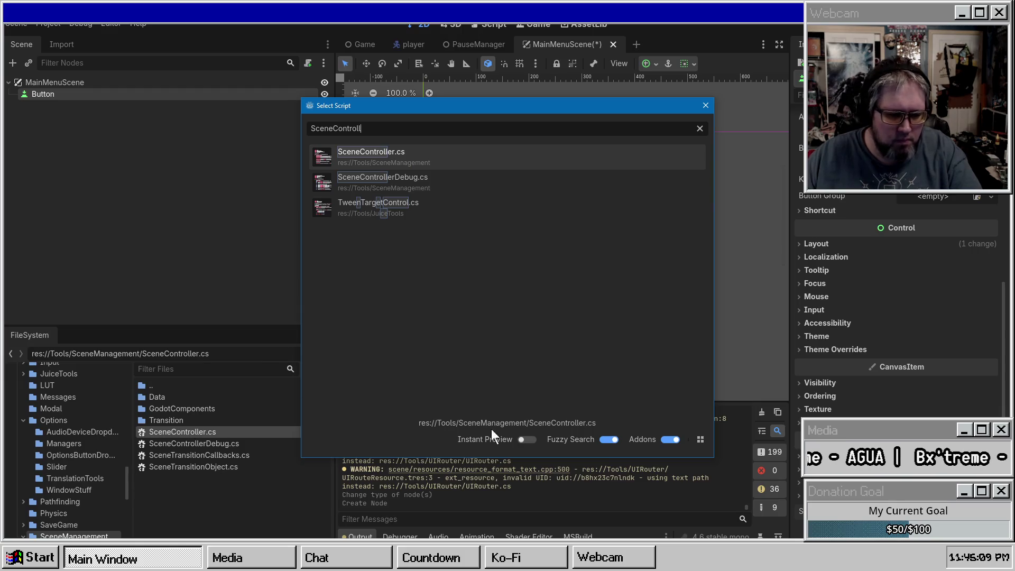
pyautogui.press('Escape')
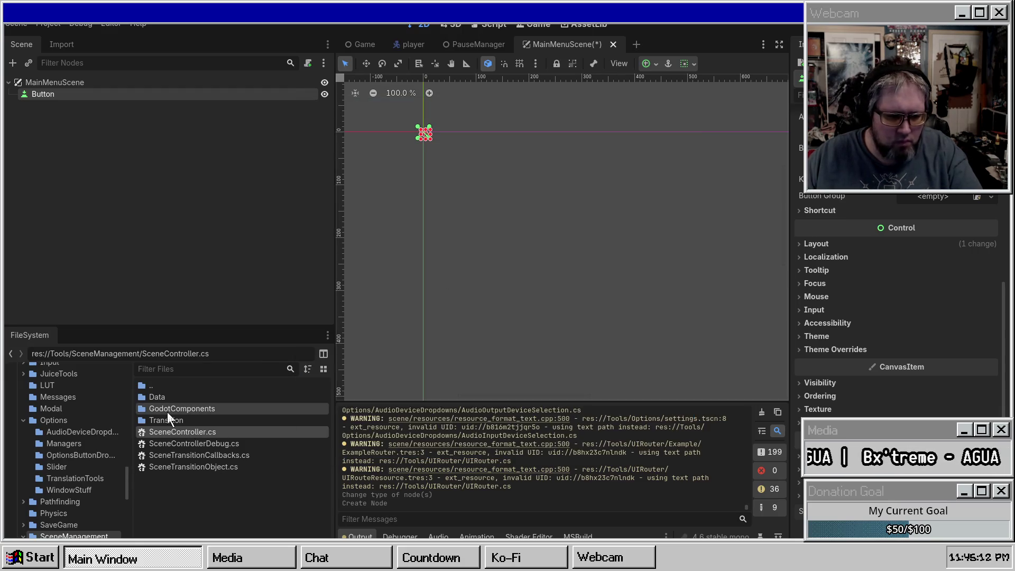
# Look over GodotComponents' scripts, then add a GoToSceneButton child under MainMenuScene
pyautogui.doubleClick(167, 410)
pyautogui.click(167, 397)
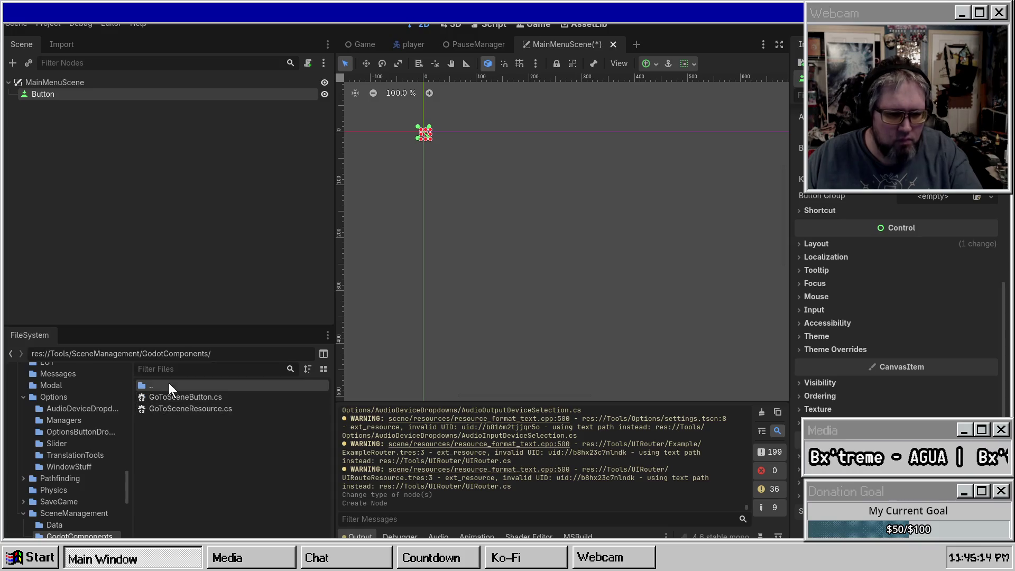
pyautogui.keyDown('shift'); pyautogui.click(172, 411); pyautogui.keyUp('shift')
pyautogui.click(172, 410)
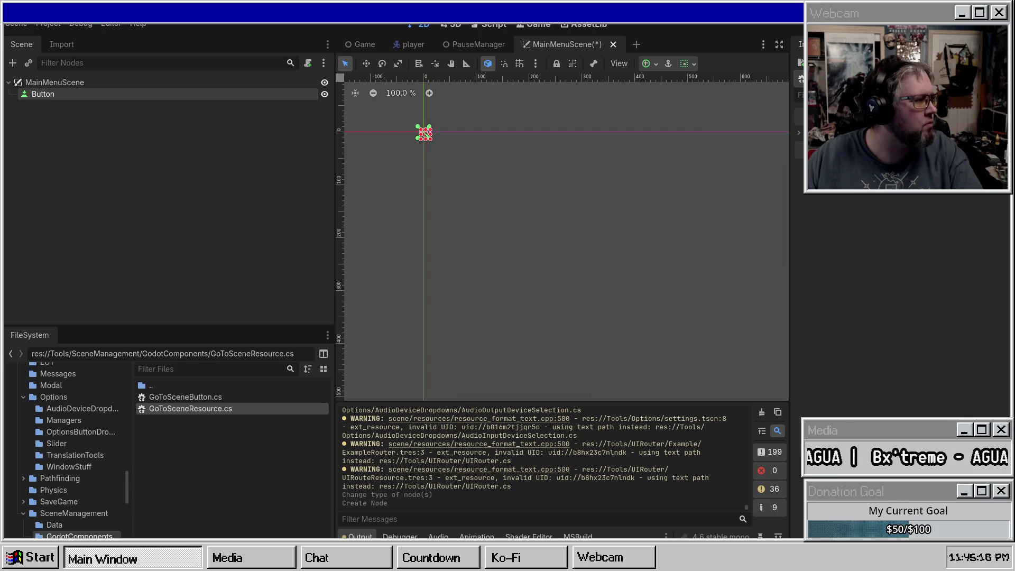
pyautogui.rightClick(163, 93)
pyautogui.rightClick(60, 80)
pyautogui.click(106, 91)
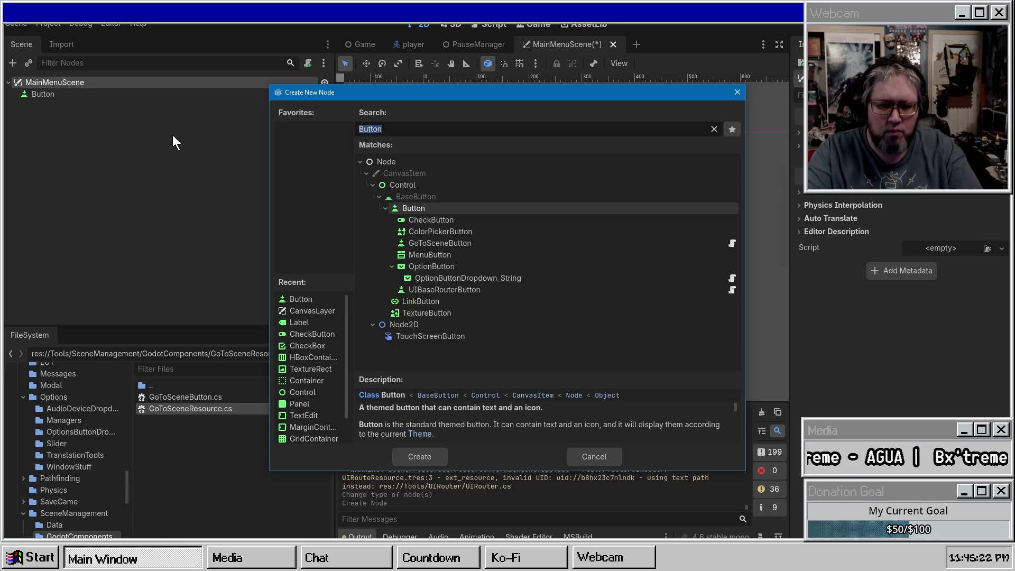
pyautogui.press('Down')
pyautogui.press('Down')
pyautogui.press('Down')
pyautogui.press('Escape')
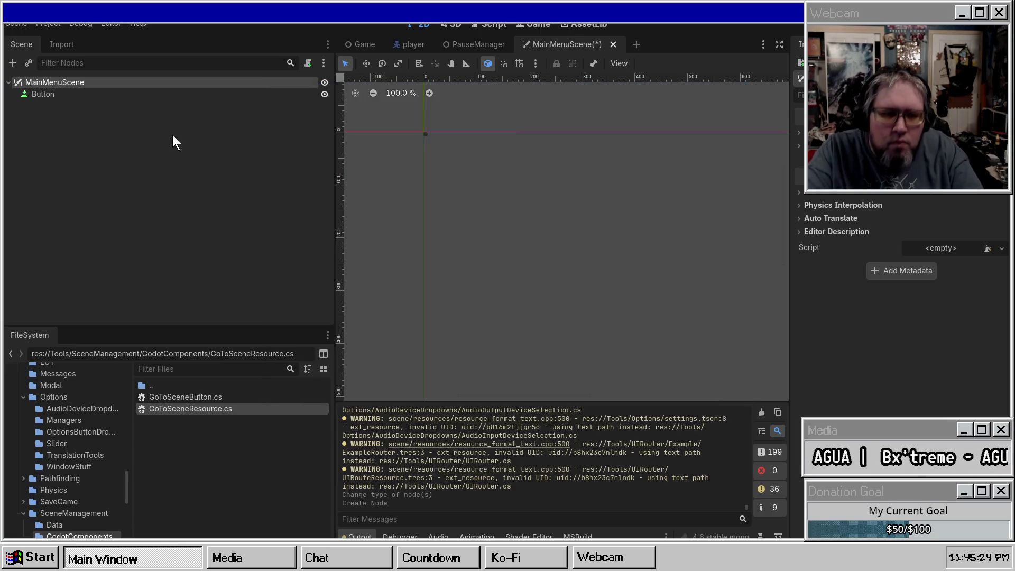
# Delete the old plain Button node and select the new GoToSceneButton
pyautogui.click(71, 95)
pyautogui.press('Delete')
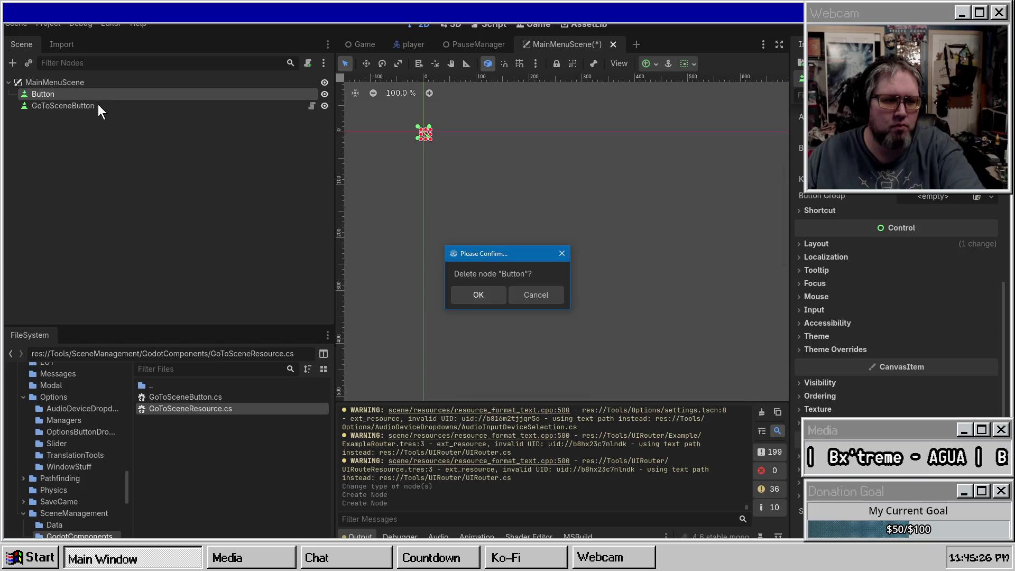
pyautogui.press('Return')
pyautogui.click(258, 96)
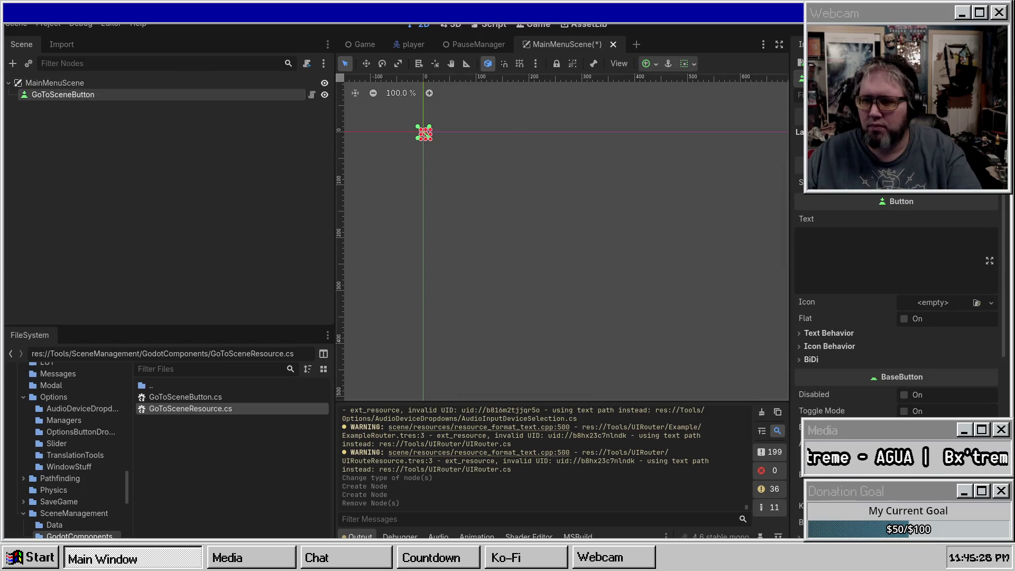
pyautogui.click(950, 197)
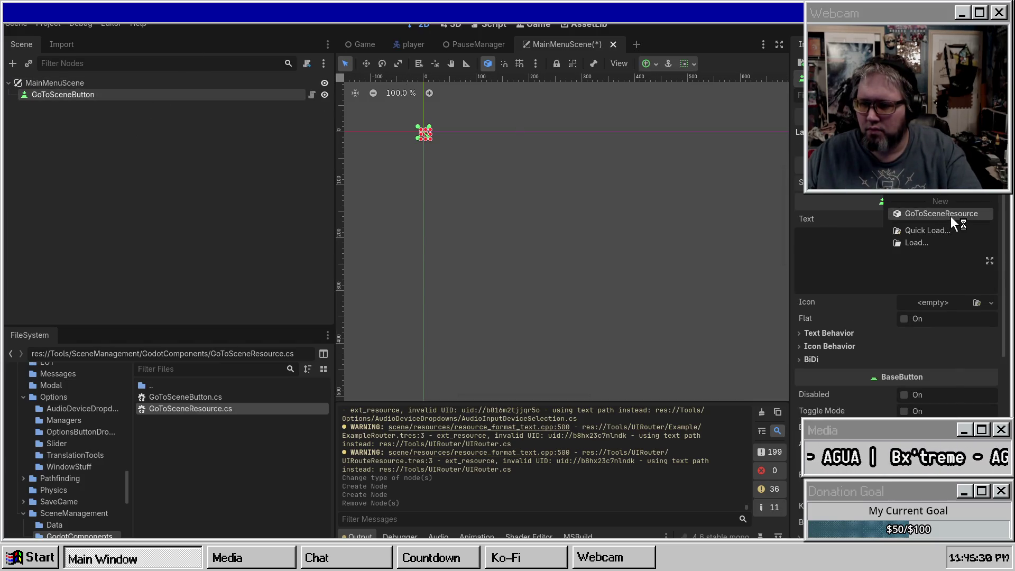
# Give the button a new GoToSceneResource with Scene Name 'Game' and text 'Go To Game'
pyautogui.click(951, 215)
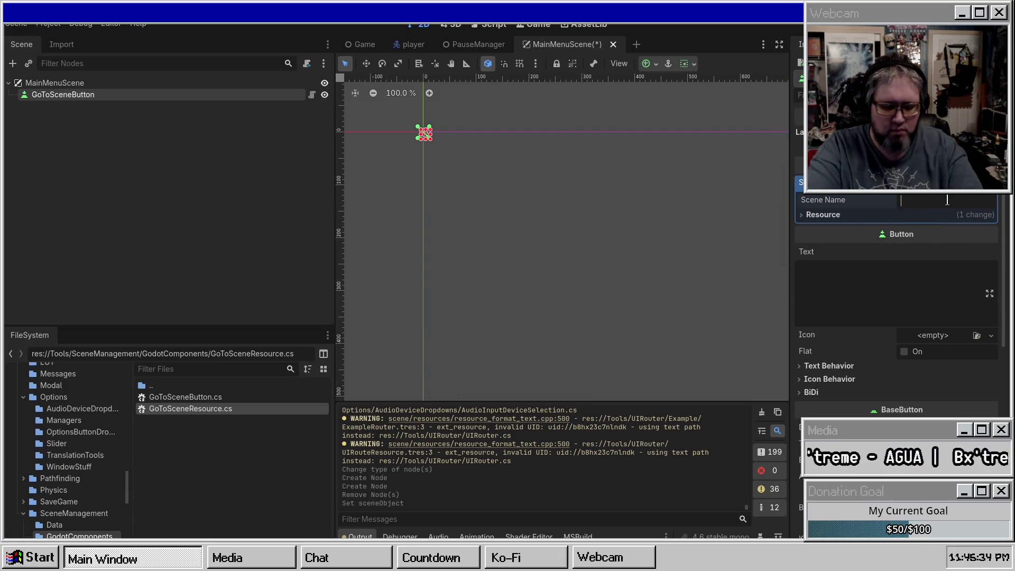
pyautogui.write('Game')
pyautogui.click(898, 266)
pyautogui.write('Go To Ga')
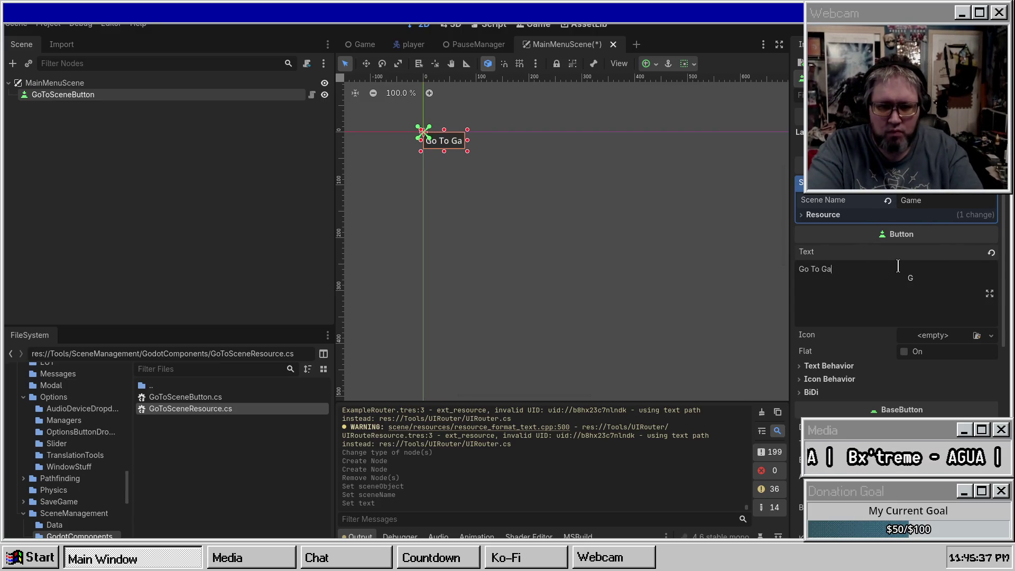
# Add a Label child under MainMenuScene reading 'Zambies!'
pyautogui.rightClick(91, 84)
pyautogui.click(132, 95)
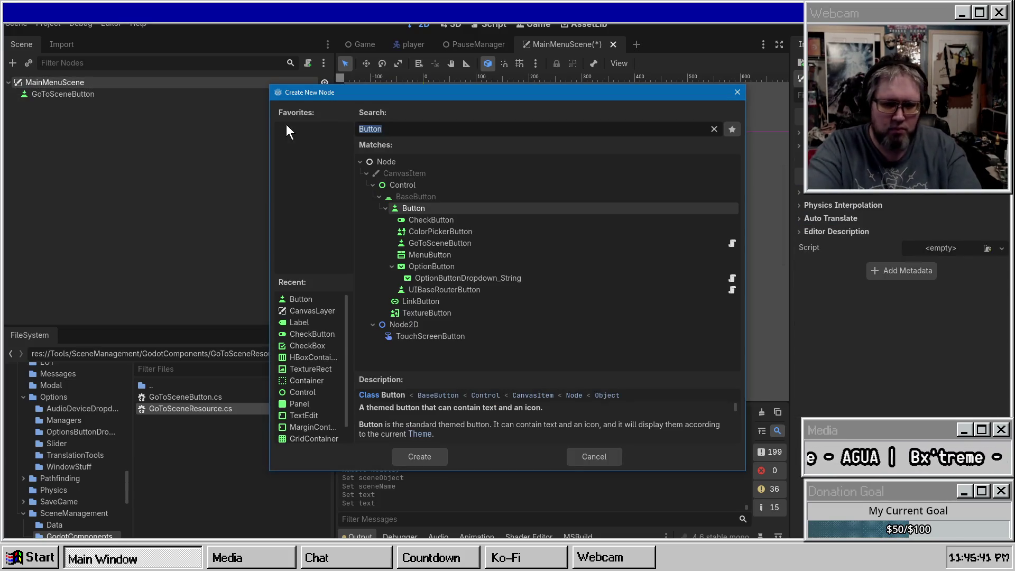
pyautogui.write('label')
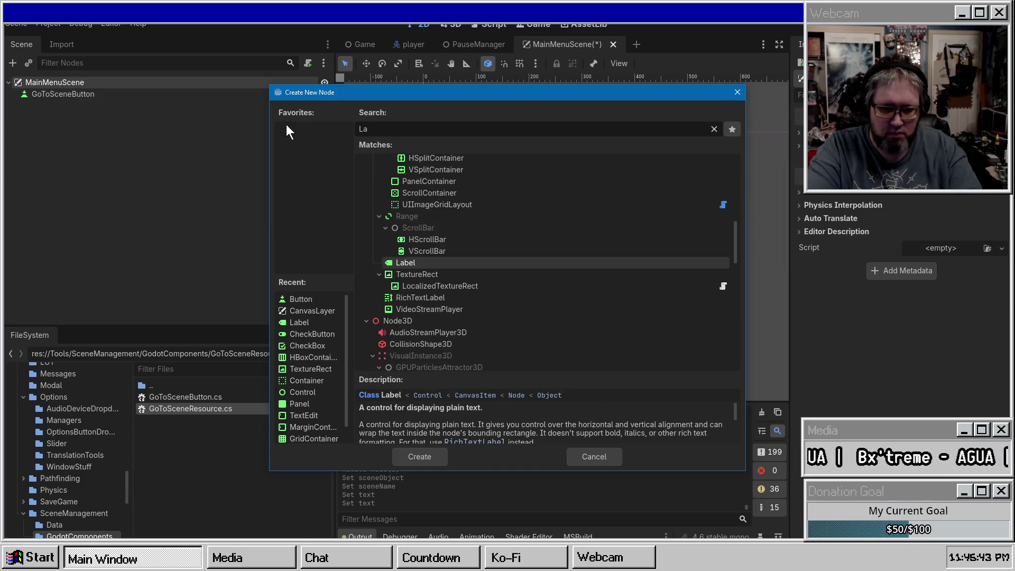
pyautogui.press('Return')
pyautogui.click(834, 213)
pyautogui.write('Zambies!')
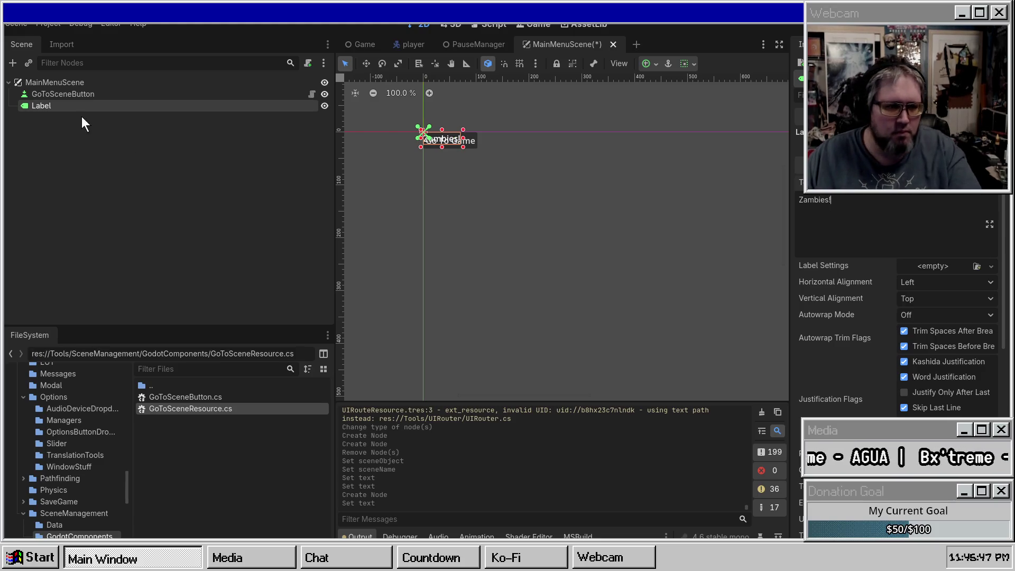
pyautogui.moveTo(33, 106); pyautogui.dragTo(64, 84)
# Add a VBoxContainer child under MainMenuScene
pyautogui.rightClick(65, 84)
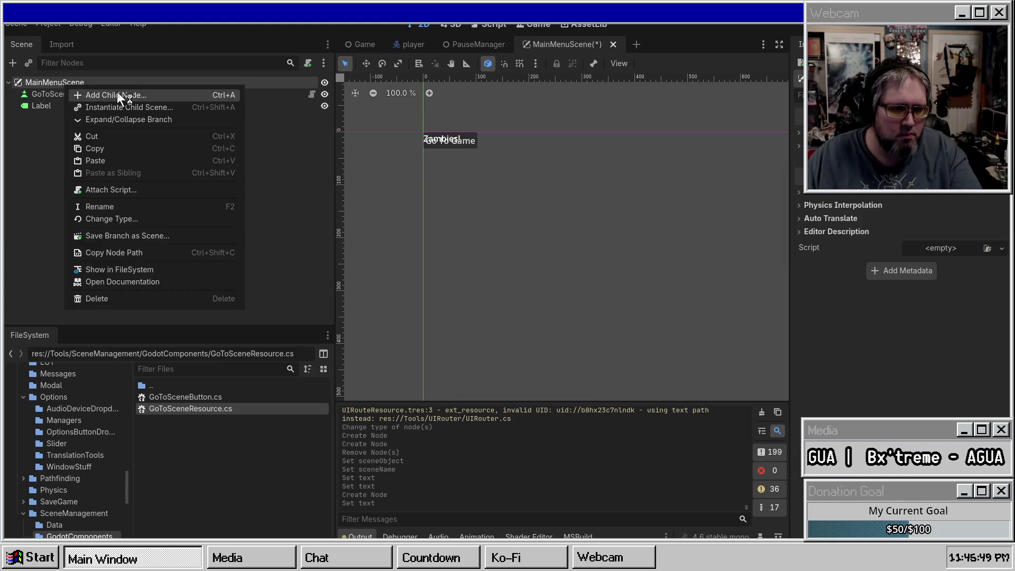
pyautogui.click(116, 91)
pyautogui.write('VBox')
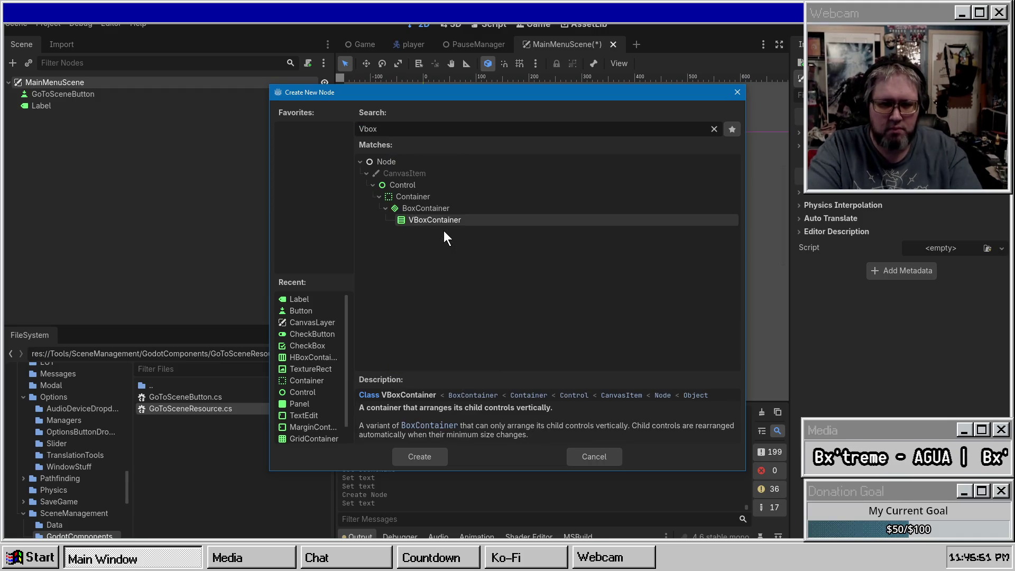
pyautogui.press('Return')
pyautogui.rightClick(59, 88)
pyautogui.click(74, 83)
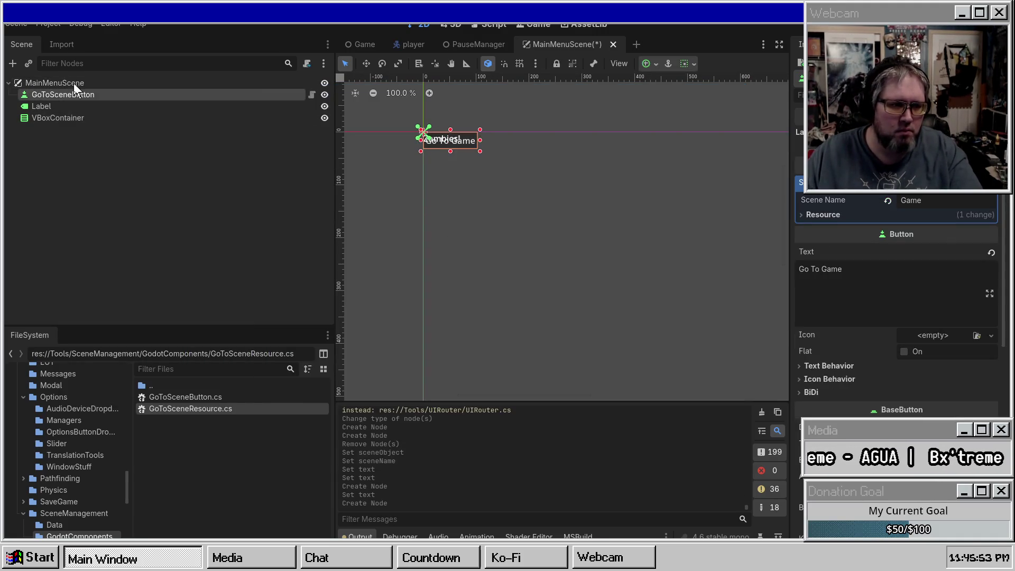
pyautogui.rightClick(100, 86)
pyautogui.click(110, 90)
# Create a Panel anchored at 0.2 left/top and 0.8 right/bottom
pyautogui.write('panel')
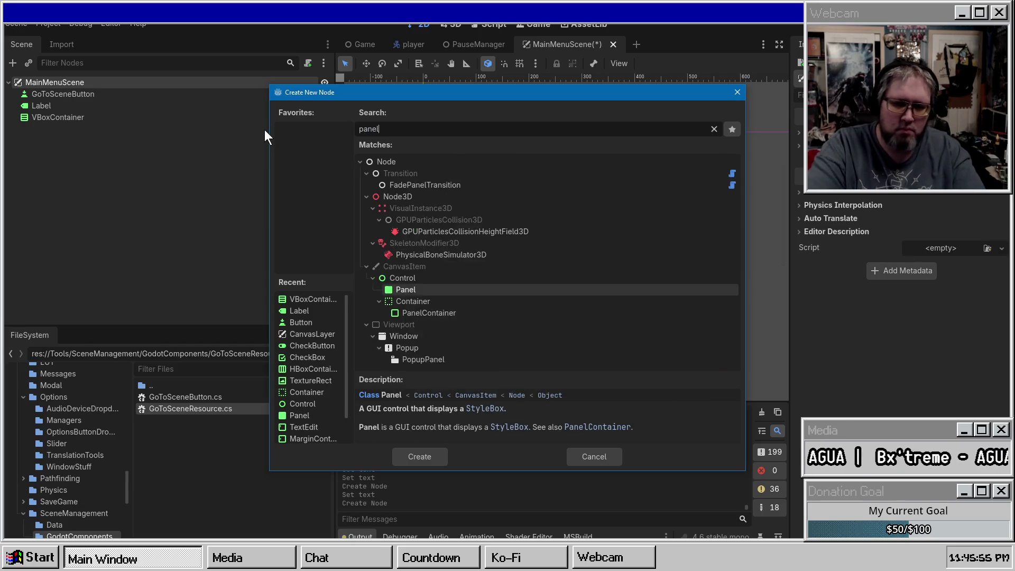
pyautogui.press('Return')
pyautogui.click(951, 184)
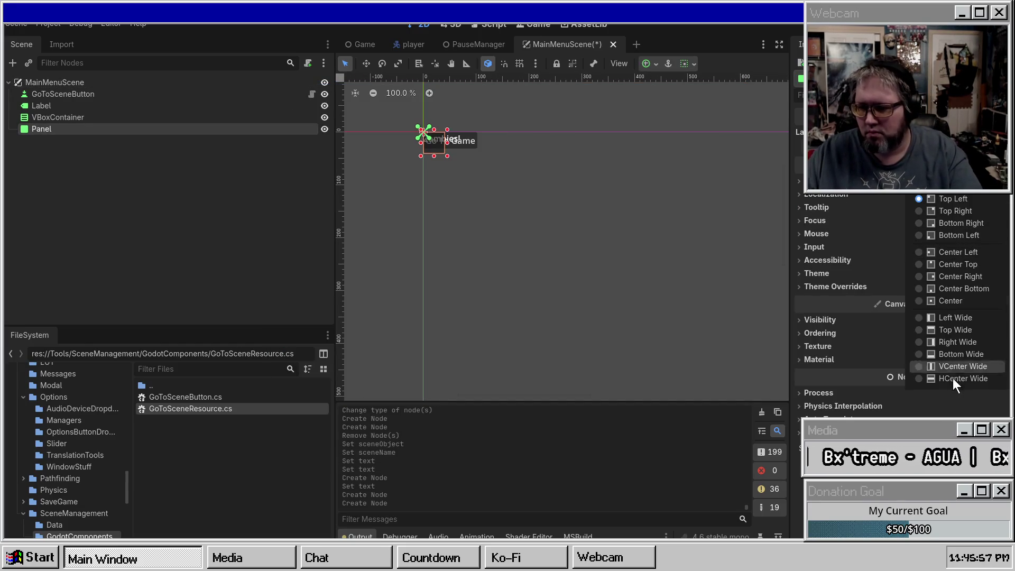
pyautogui.click(906, 197)
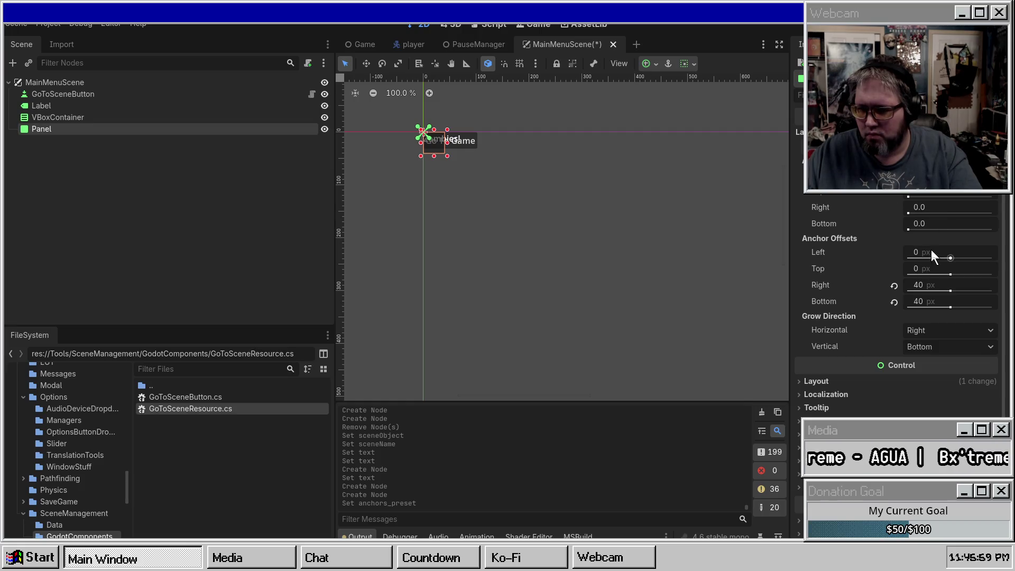
pyautogui.write('0.2')
pyautogui.press('Tab')
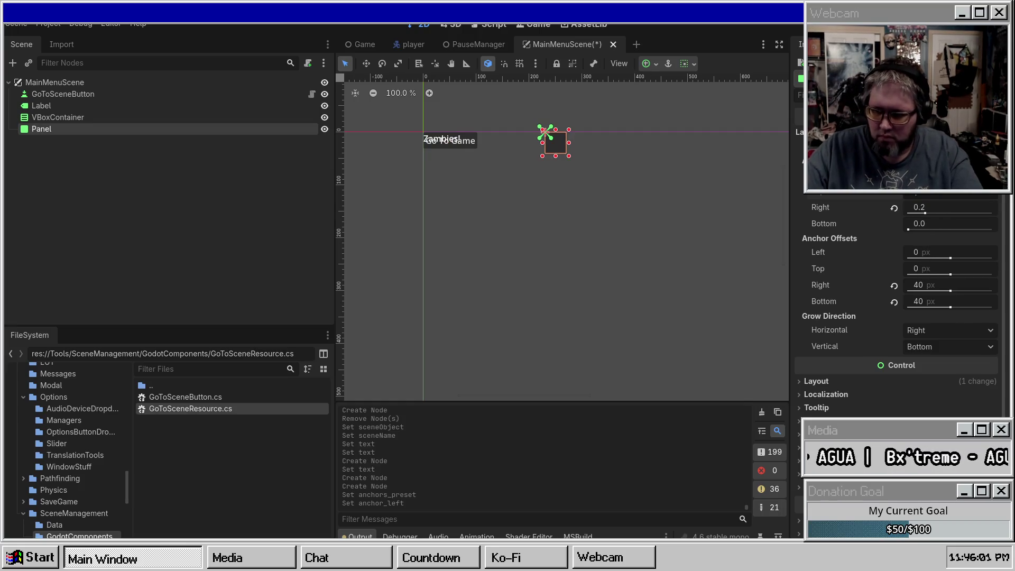
pyautogui.write('0.2')
pyautogui.press('Tab')
pyautogui.press('Tab')
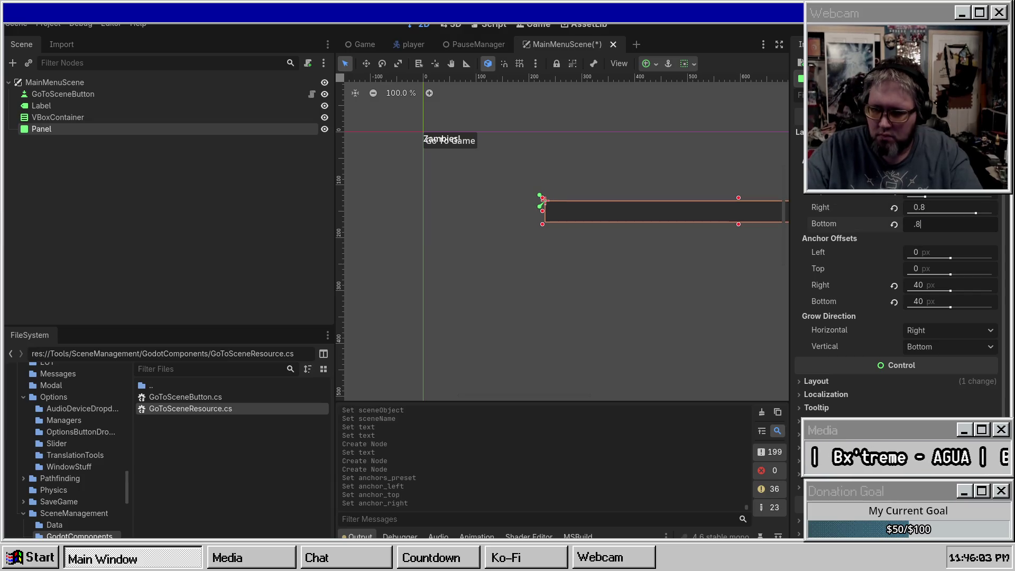
pyautogui.write('.8')
pyautogui.press('Tab')
# Move the VBoxContainer into the Panel and nest the Label above GoToSceneButton inside it
pyautogui.moveTo(57, 124)
pyautogui.mouseDown()
pyautogui.moveTo(48, 136)
pyautogui.moveTo(48, 117)
pyautogui.moveTo(49, 132)
pyautogui.moveTo(61, 112)
pyautogui.mouseUp()
pyautogui.click(52, 105)
pyautogui.keyDown('shift'); pyautogui.click(56, 95); pyautogui.keyUp('shift')
pyautogui.click(62, 116)
pyautogui.click(47, 128)
pyautogui.click(62, 104)
pyautogui.click(649, 64)
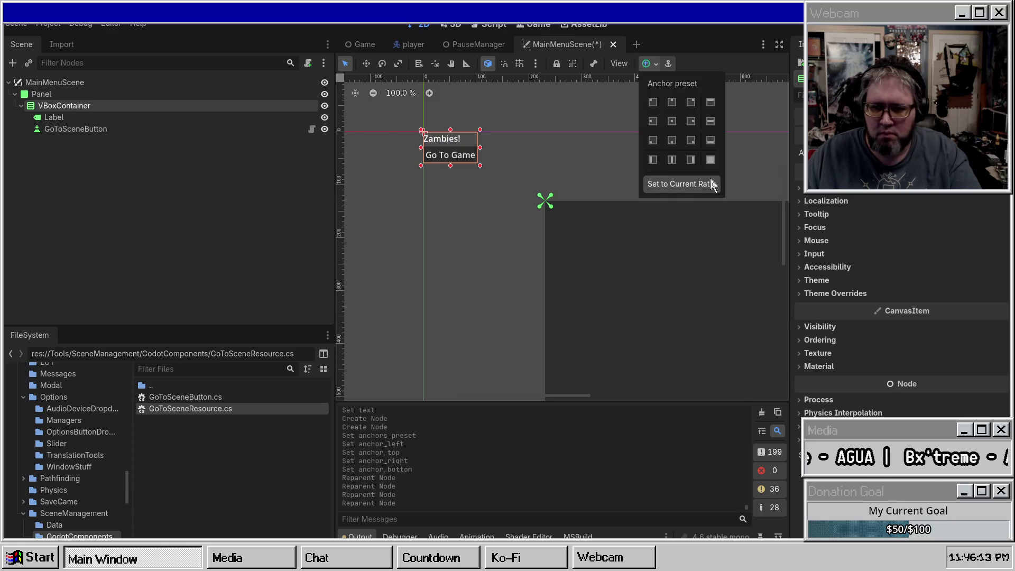
# Make the VBoxContainer fill the Panel and the label and button fill vertically
pyautogui.click(712, 159)
pyautogui.click(120, 117)
pyautogui.keyDown('shift'); pyautogui.click(159, 129); pyautogui.keyUp('shift')
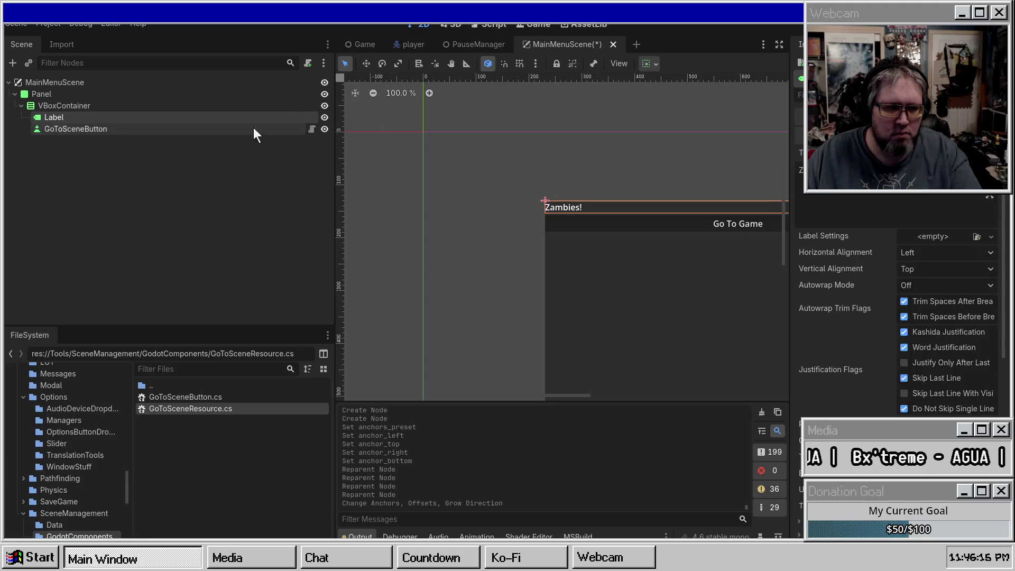
pyautogui.click(650, 63)
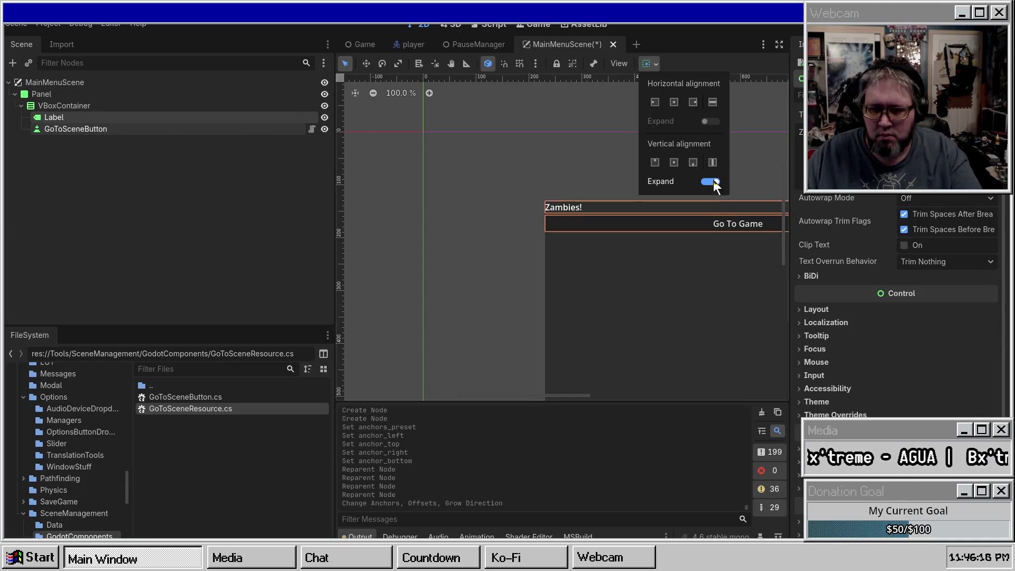
pyautogui.click(712, 162)
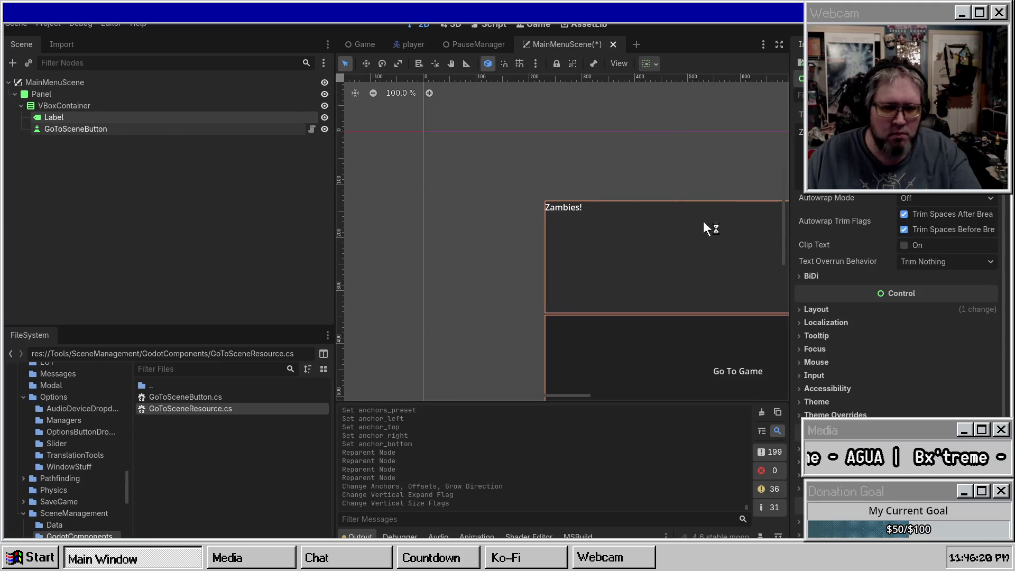
# Centre the 'Zambies!' label text horizontally and vertically
pyautogui.click(132, 117)
pyautogui.click(928, 252)
pyautogui.click(930, 280)
pyautogui.click(931, 270)
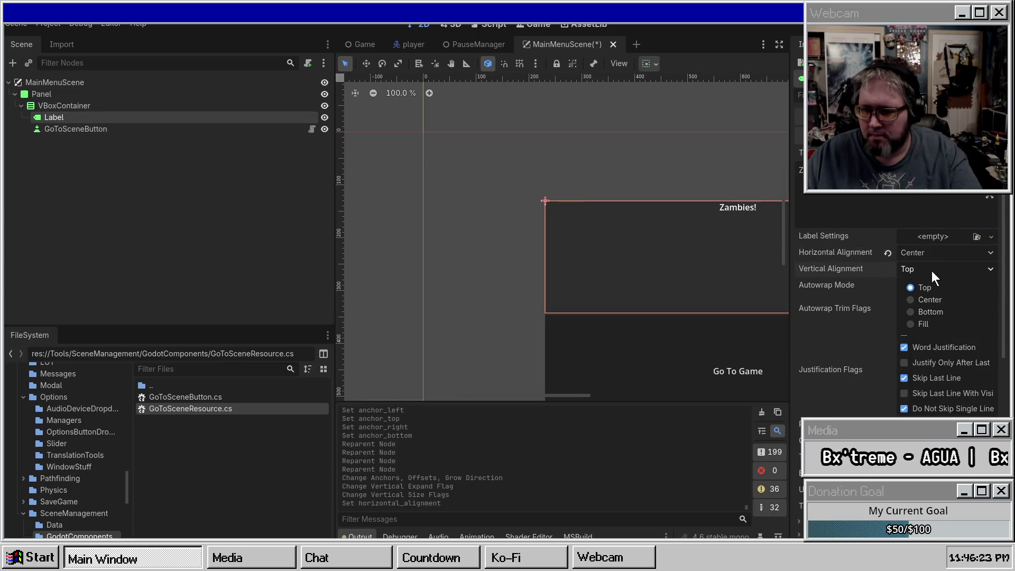
pyautogui.click(936, 302)
# Override the 'Zambies!' label's font size to 43 px
pyautogui.scroll(-2, 728, 192)
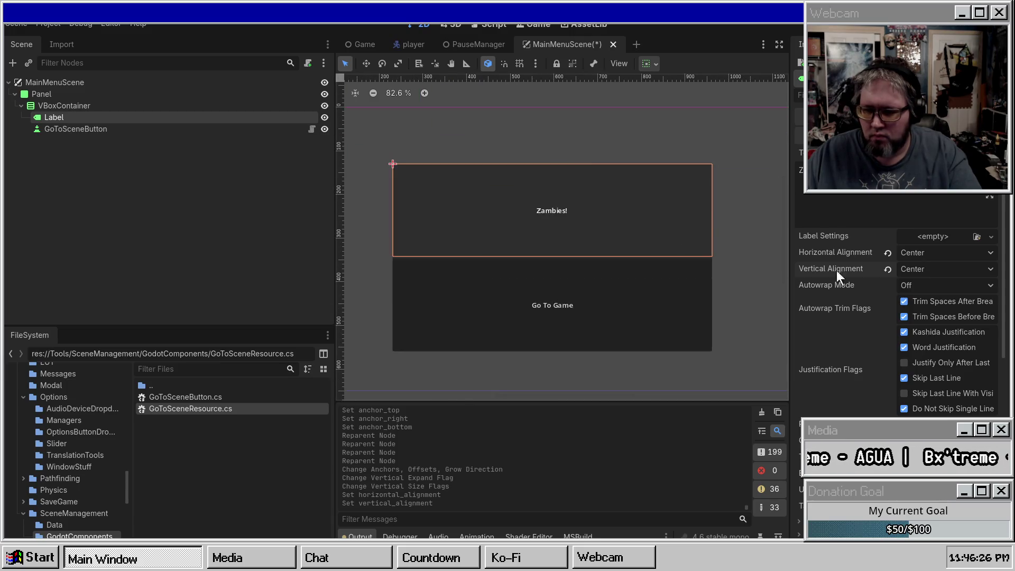
pyautogui.scroll(-10, 900, 300)
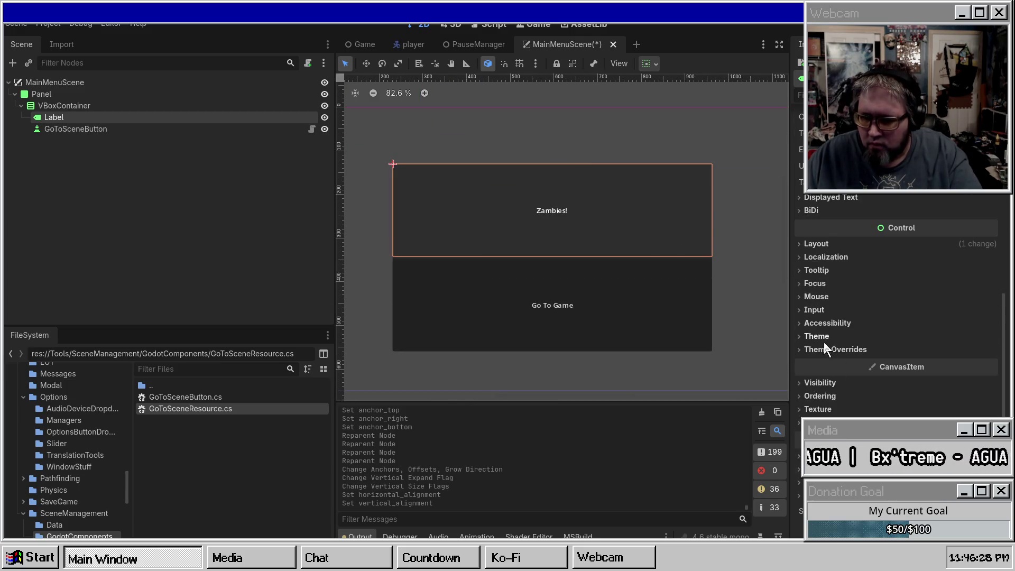
pyautogui.click(821, 336)
pyautogui.click(819, 336)
pyautogui.click(833, 198)
pyautogui.click(827, 197)
pyautogui.click(825, 349)
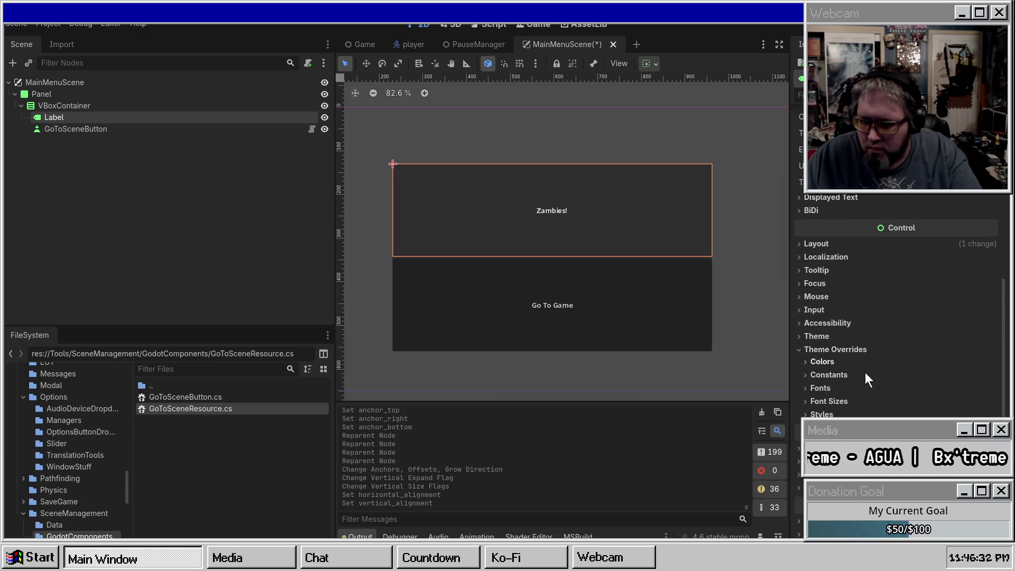
pyautogui.click(820, 388)
pyautogui.click(821, 388)
pyautogui.click(828, 401)
pyautogui.click(818, 415)
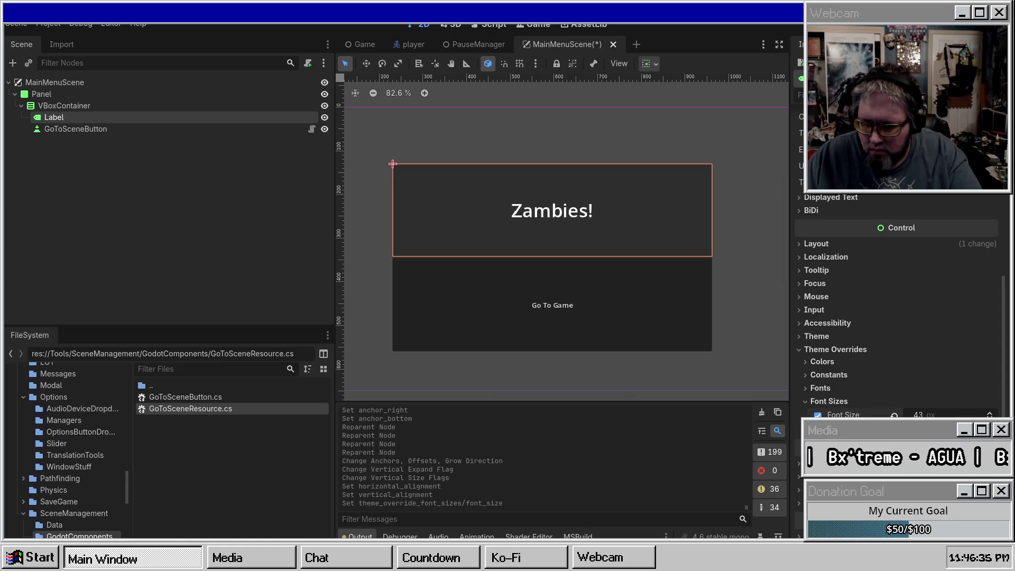
# Save the main menu scene and run the project with F5
pyautogui.click(247, 171)
pyautogui.hotkey('ctrl', 's')
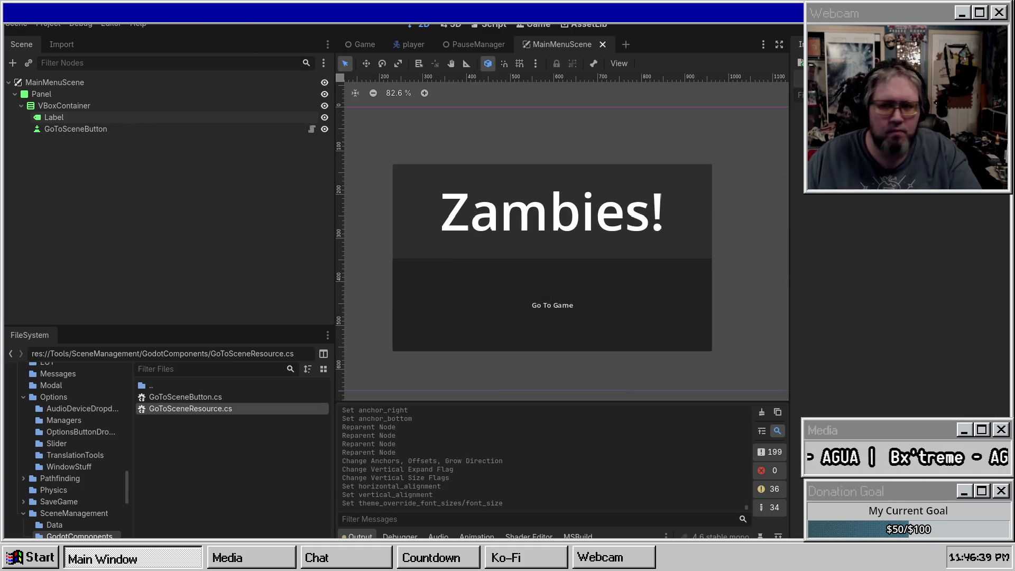
pyautogui.press('F5')
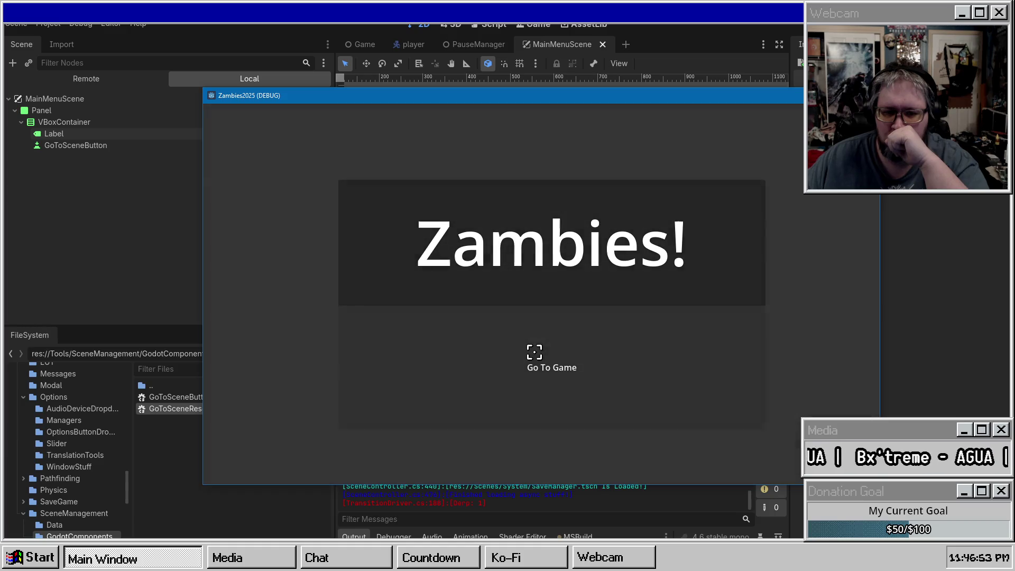
pyautogui.press('Escape')
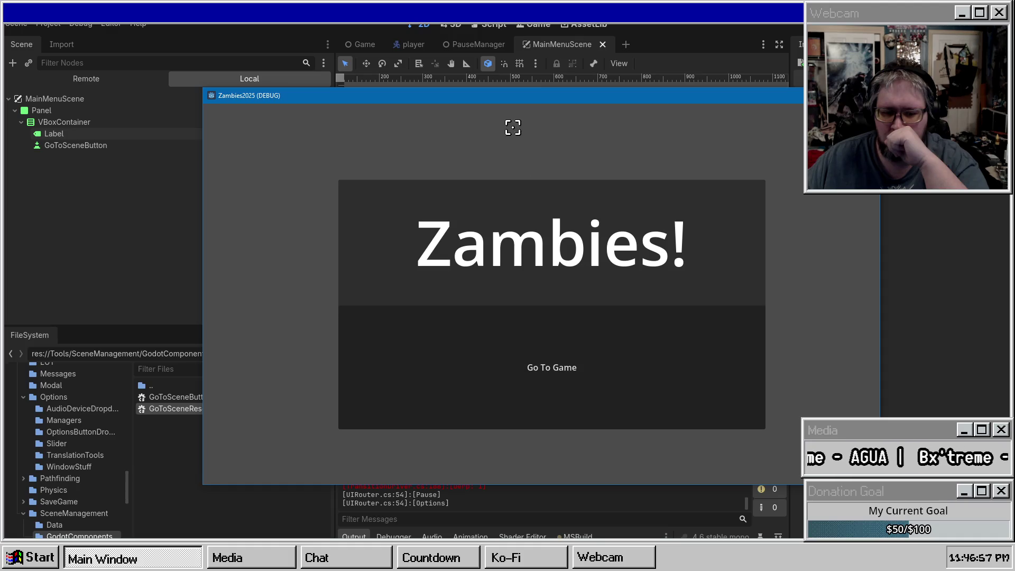
pyautogui.press('Escape')
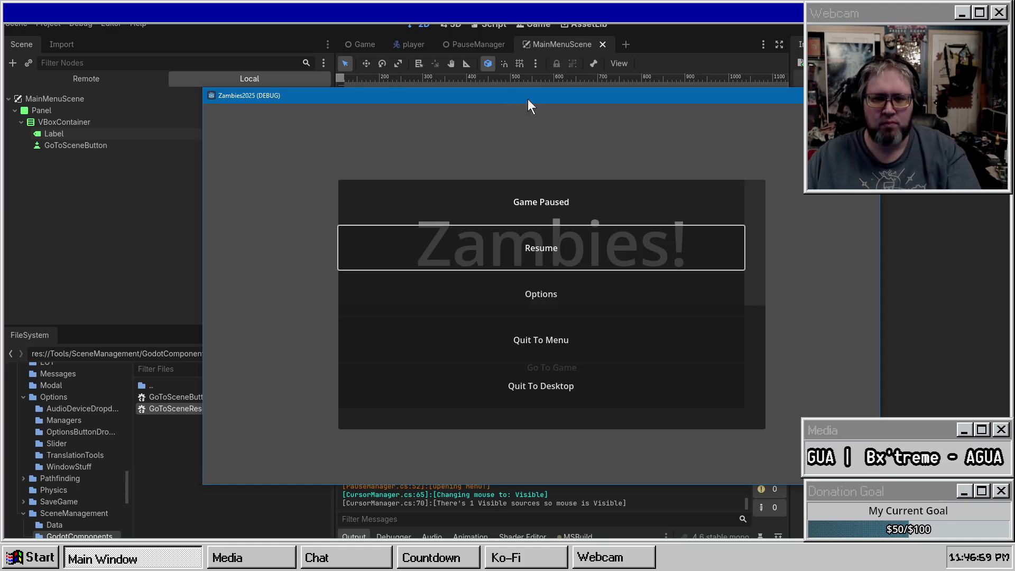
pyautogui.press('F8')
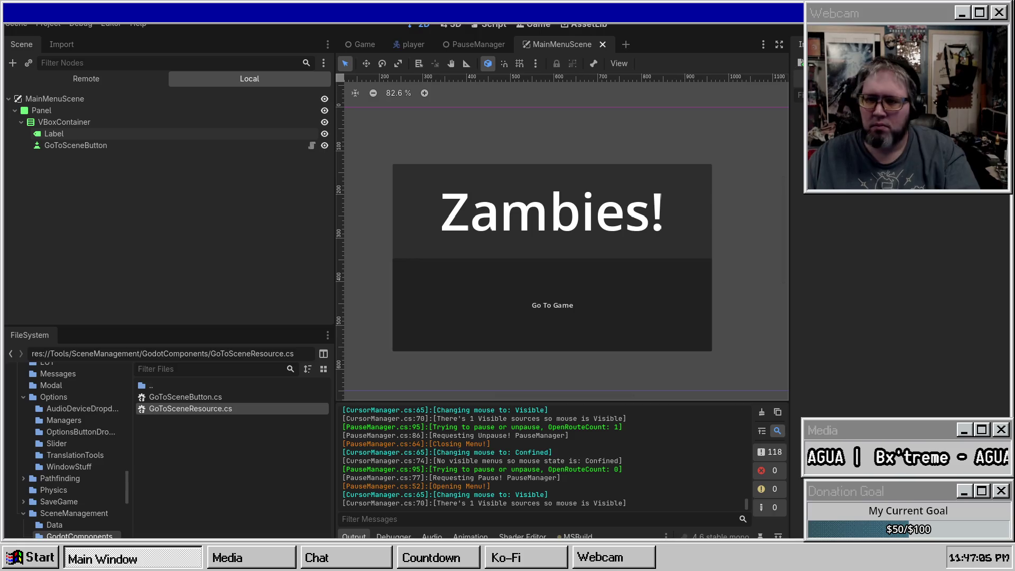
pyautogui.click(47, 94)
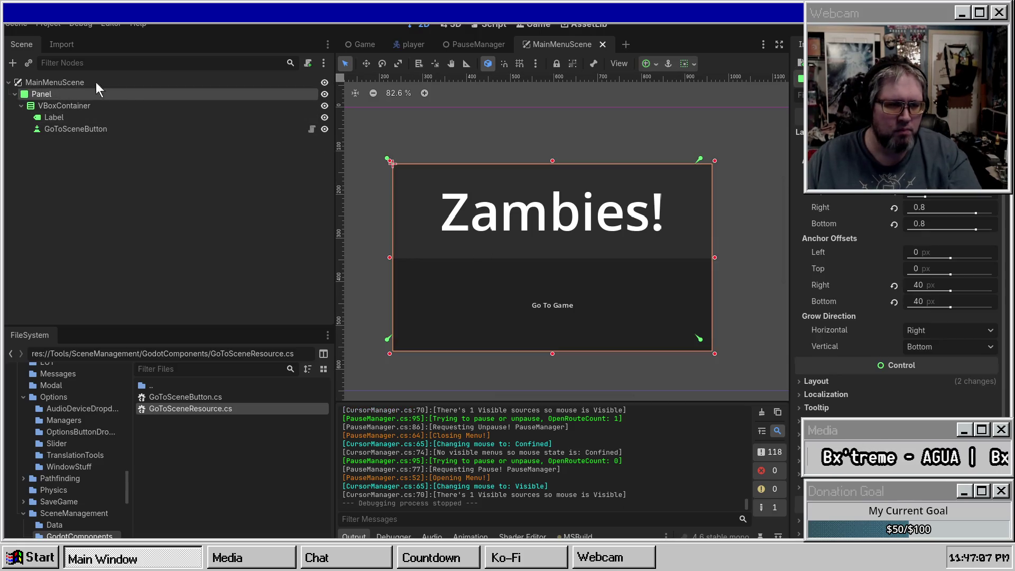
# Save MainMenuScene with its root in a group, then locate the Scenes/System folder
pyautogui.click(96, 82)
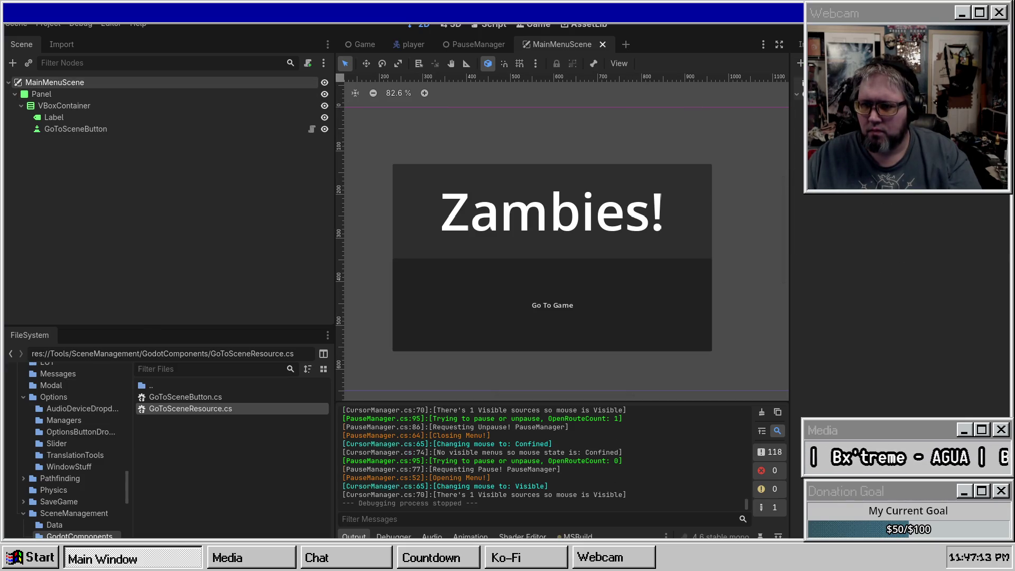
pyautogui.hotkey('ctrl', 's')
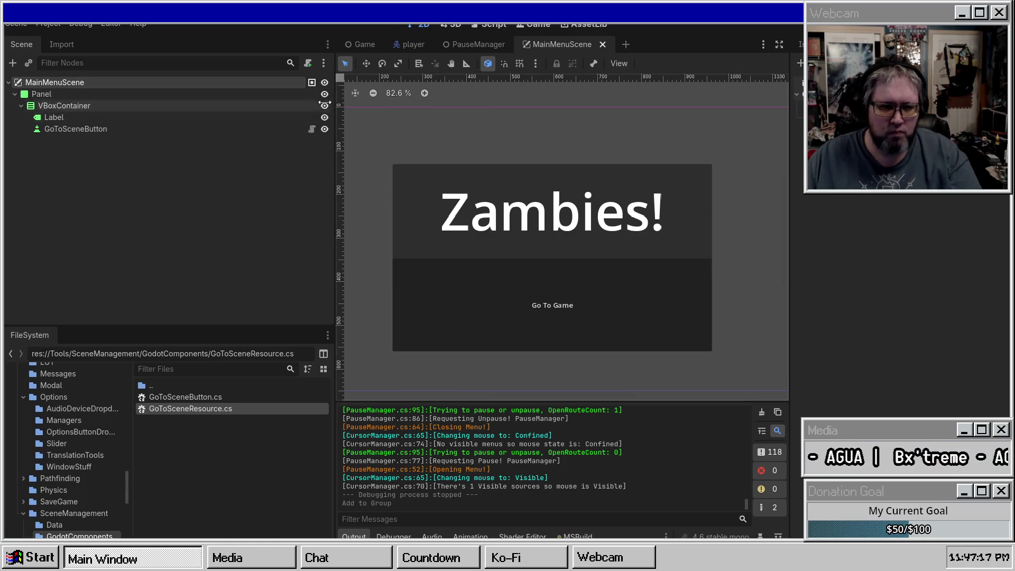
pyautogui.click(53, 396)
pyautogui.scroll(-3, 52, 454)
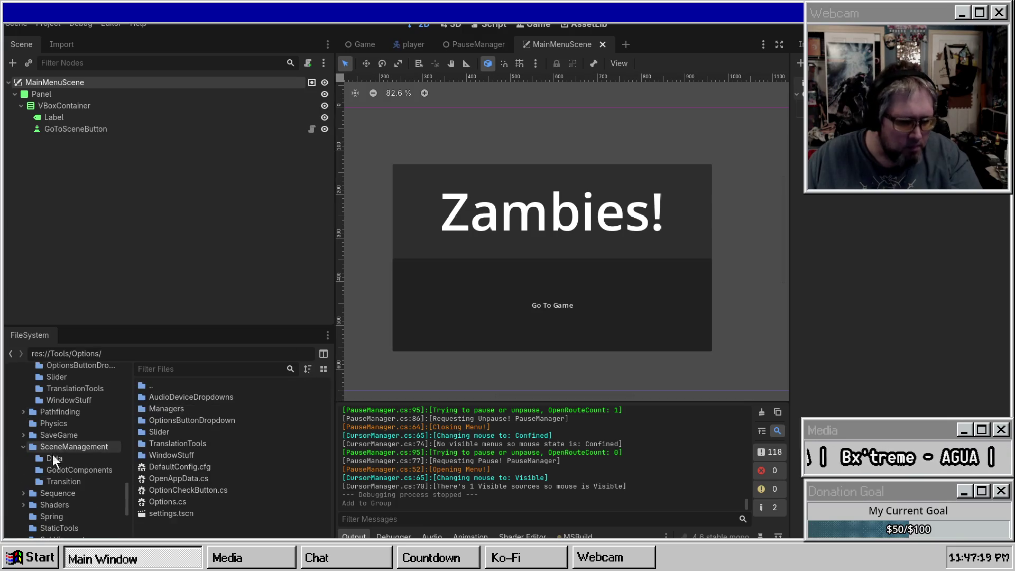
pyautogui.click(55, 505)
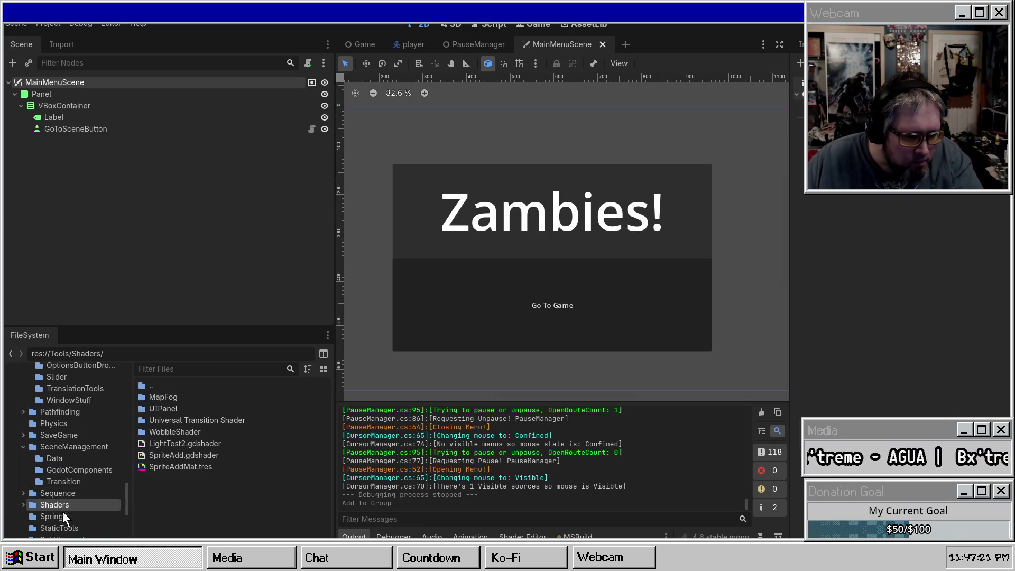
pyautogui.click(23, 445)
pyautogui.scroll(10, 43, 476)
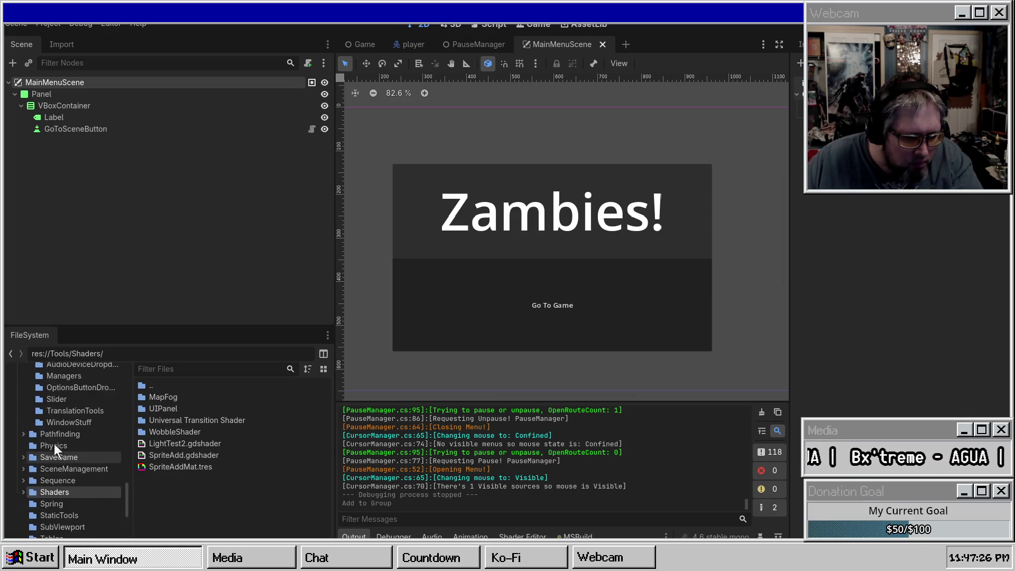
pyautogui.click(16, 433)
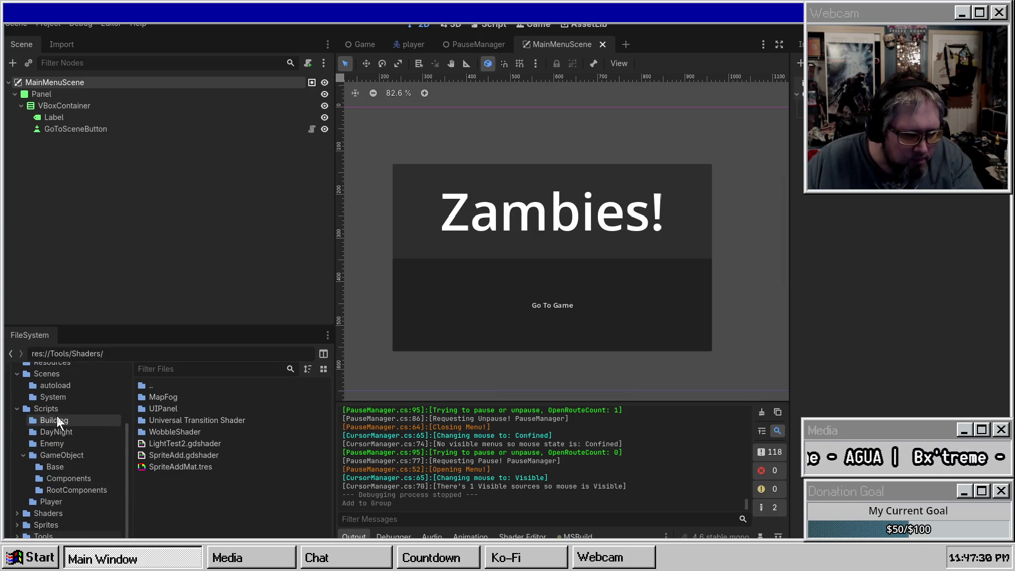
pyautogui.click(60, 385)
pyautogui.click(79, 397)
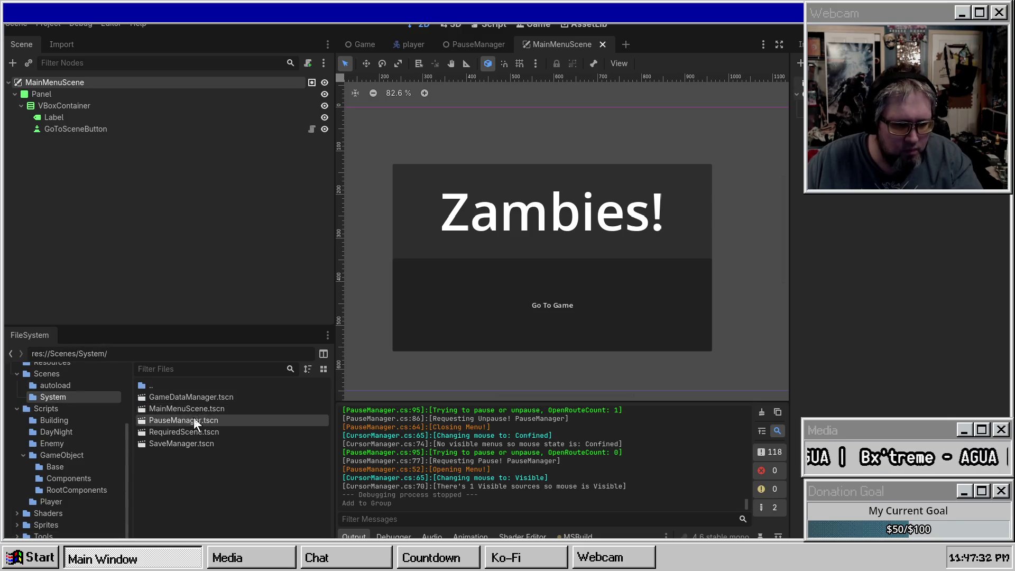
# Change the CanvasLayer's layer value in RequiredScene.tscn, save it and close its tab
pyautogui.doubleClick(170, 432)
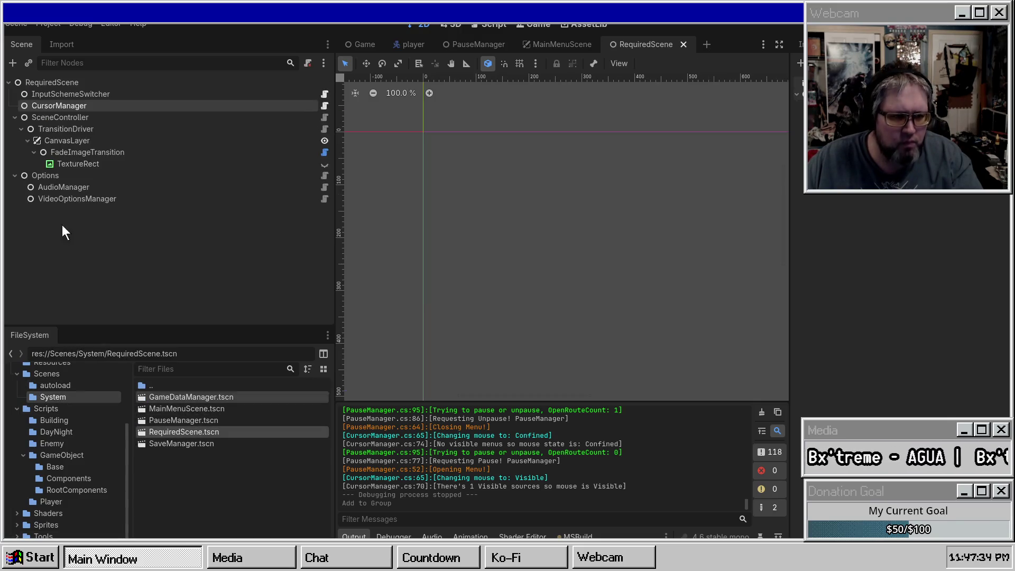
pyautogui.click(76, 138)
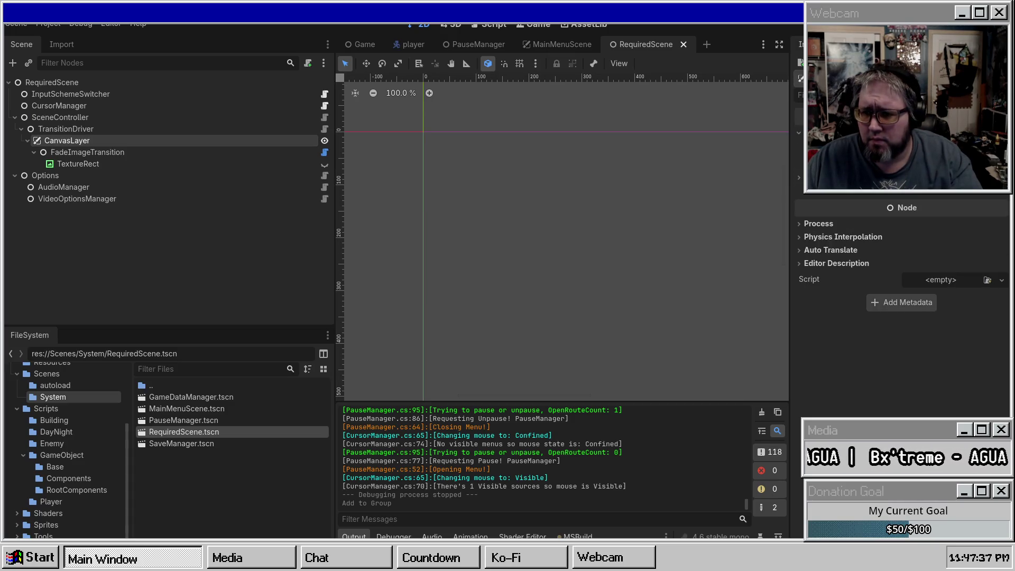
pyautogui.press('Return')
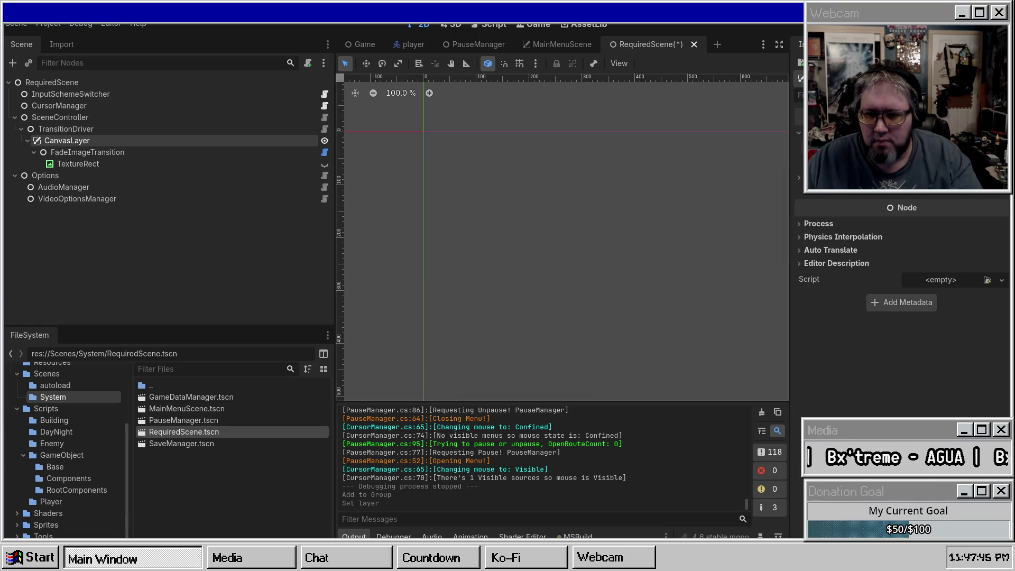
pyautogui.click(825, 150)
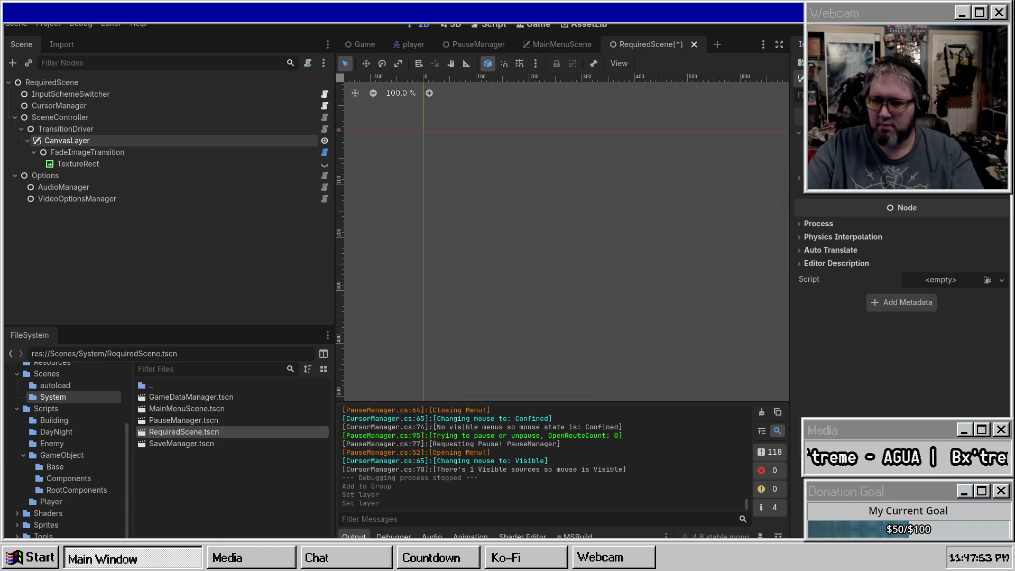
pyautogui.hotkey('ctrl', 's')
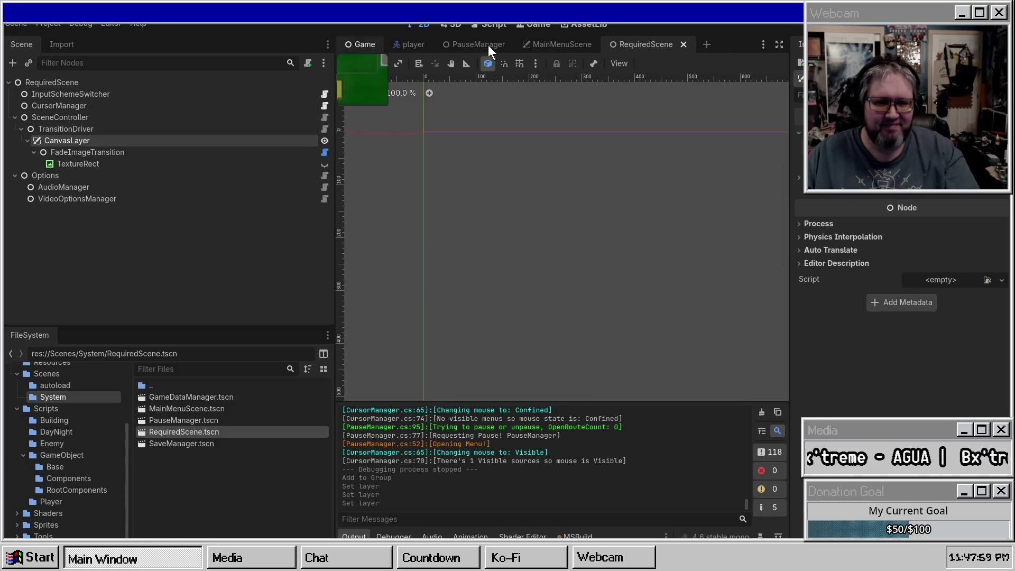
pyautogui.middleClick(664, 47)
# Make res://Scenes/System/MainMenuScene.tscn the project's Main Scene and run the project
pyautogui.click(47, 26)
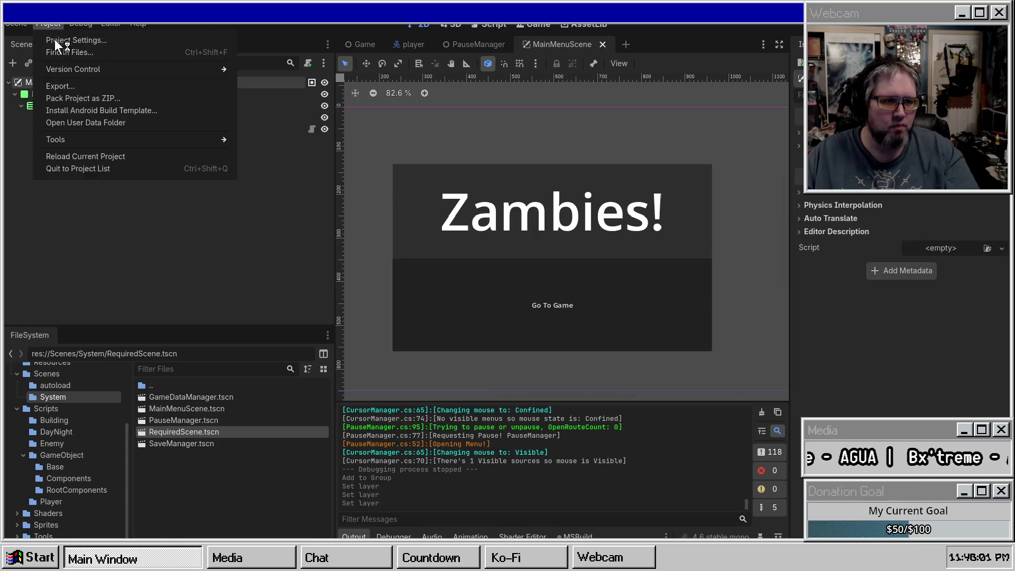
pyautogui.click(58, 37)
pyautogui.click(173, 186)
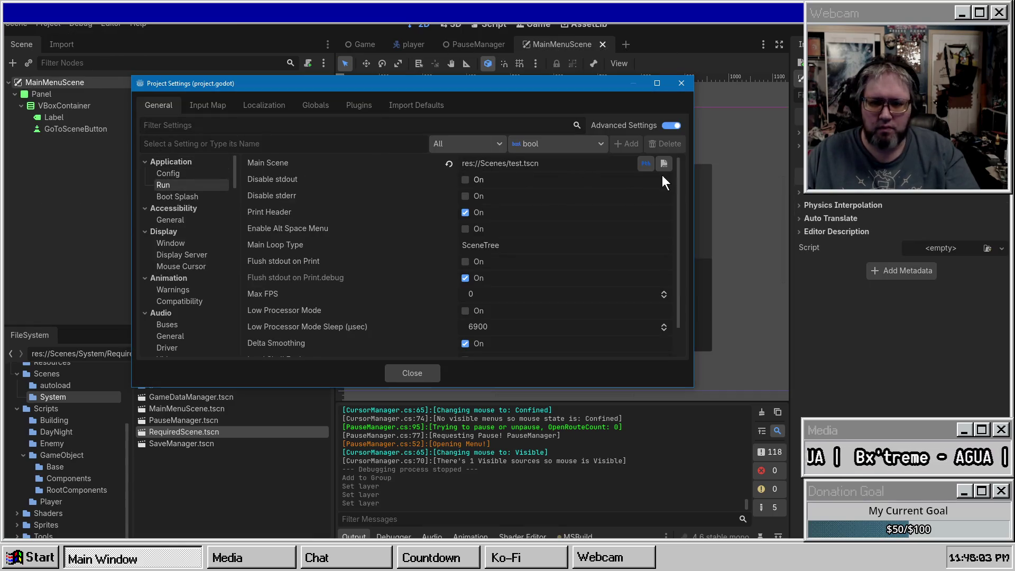
pyautogui.click(664, 164)
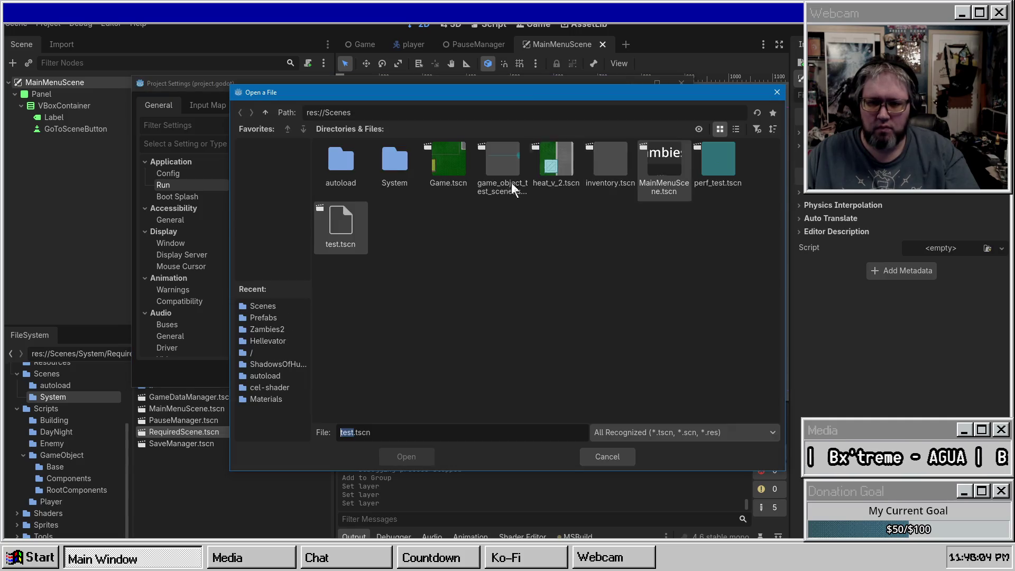
pyautogui.doubleClick(389, 164)
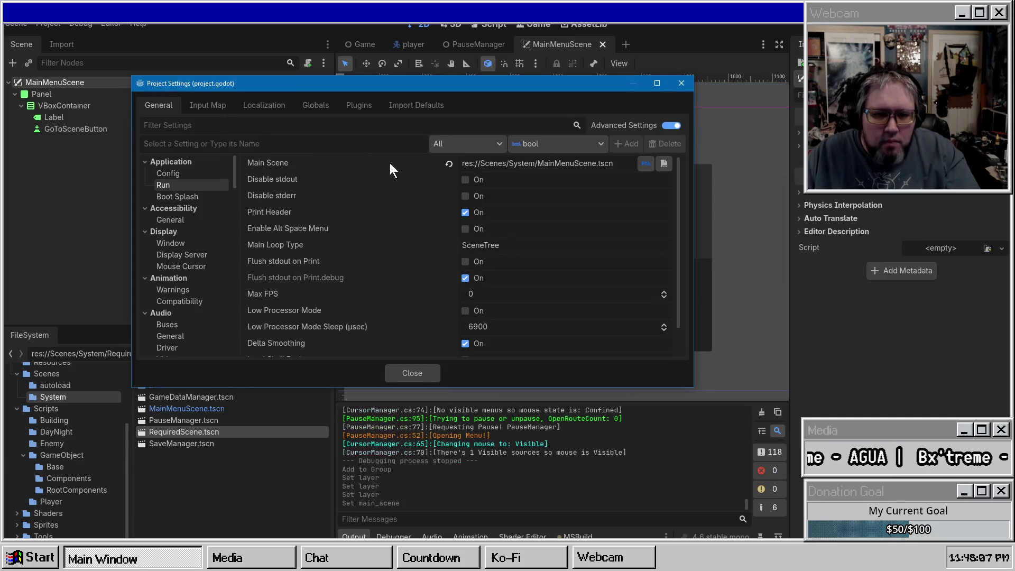
pyautogui.click(423, 371)
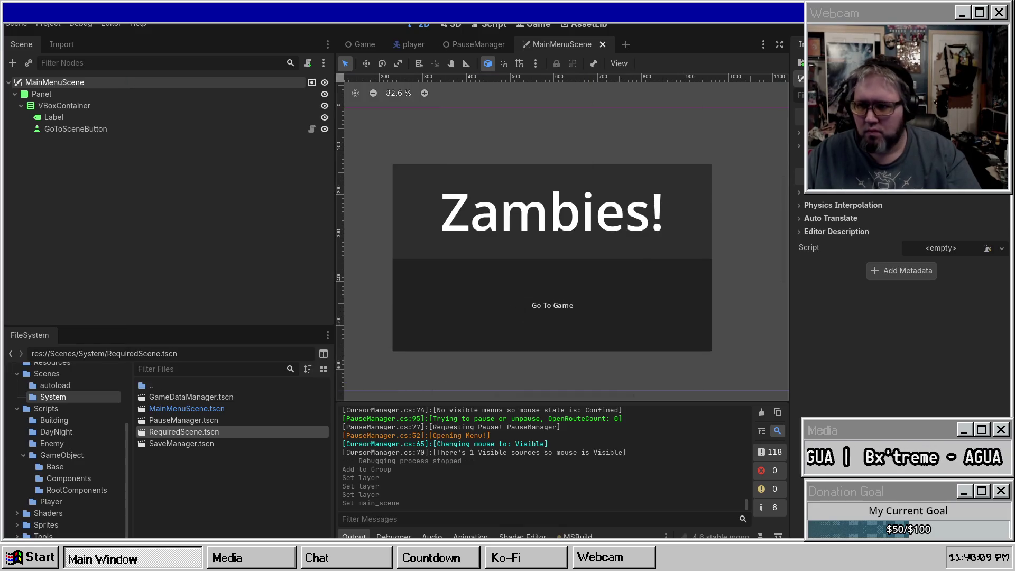
pyautogui.press('F5')
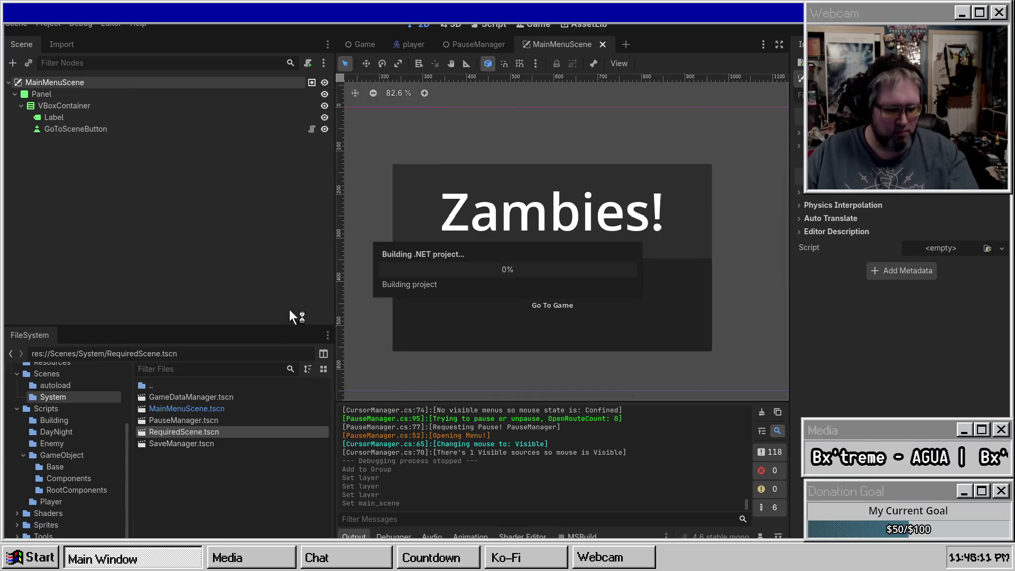
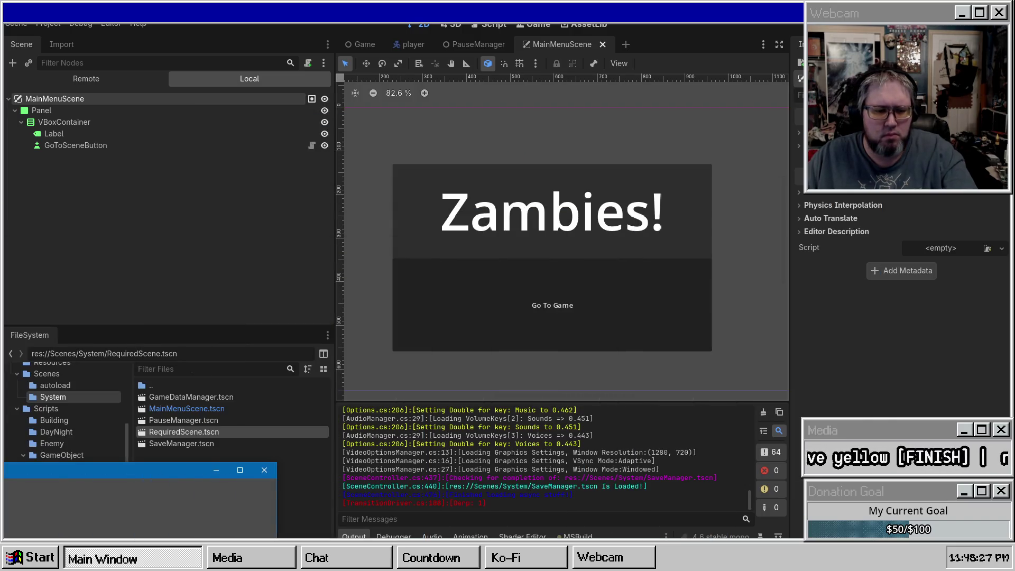
# Stop the running game with F8 and scroll through the Output log messages
pyautogui.press('F8')
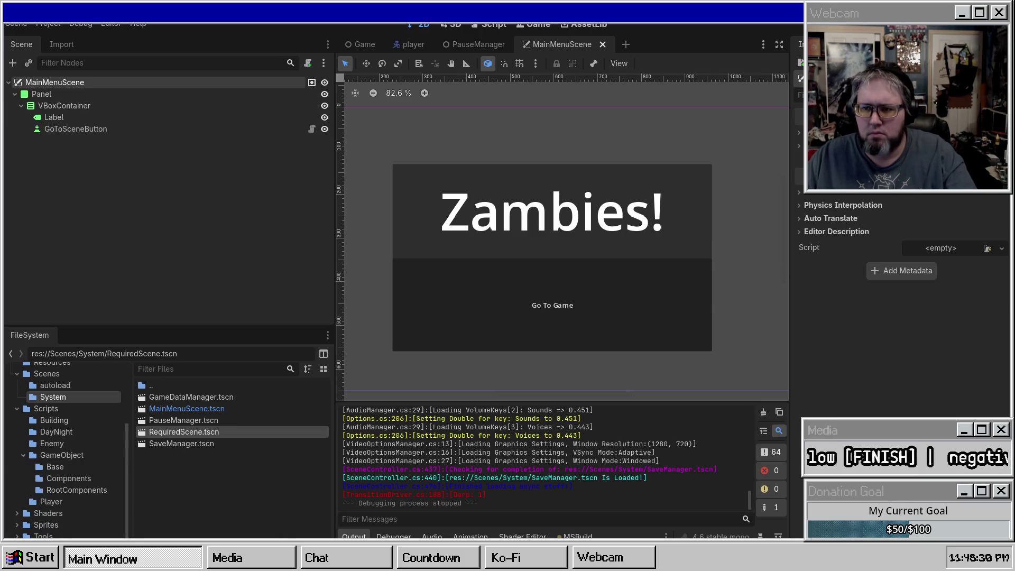
pyautogui.scroll(2, 559, 470)
pyautogui.scroll(-2, 582, 469)
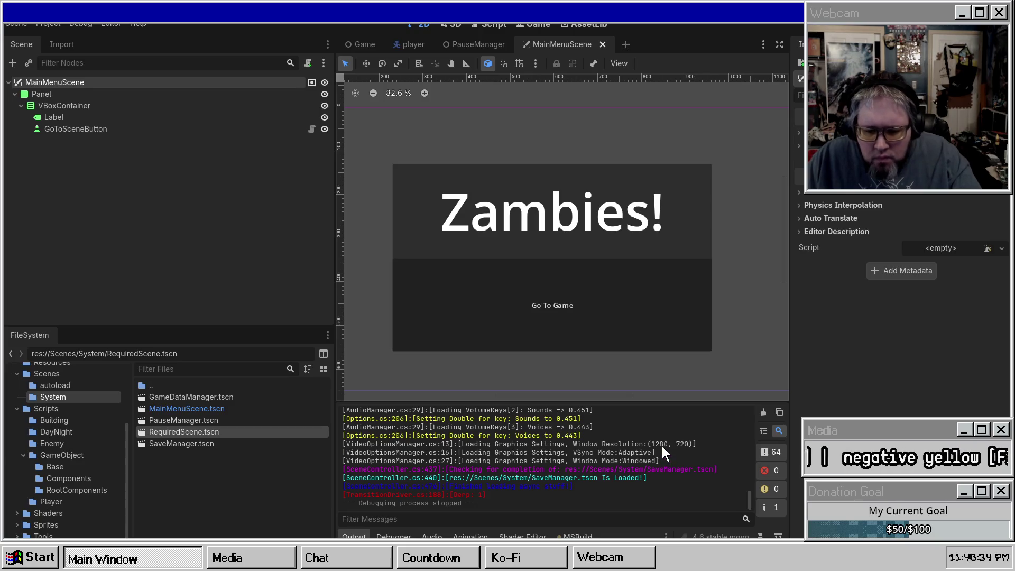
pyautogui.moveTo(751, 491); pyautogui.dragTo(744, 382)
pyautogui.scroll(-2, 634, 454)
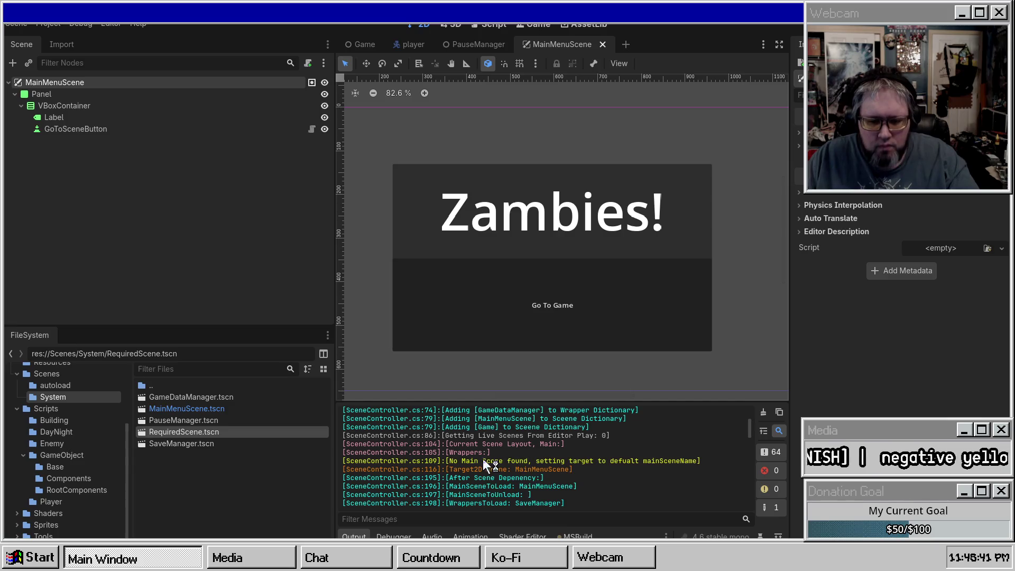
# Start renaming the MainMenuScene root node, cancel it, then bring up the root's context menu
pyautogui.doubleClick(66, 82)
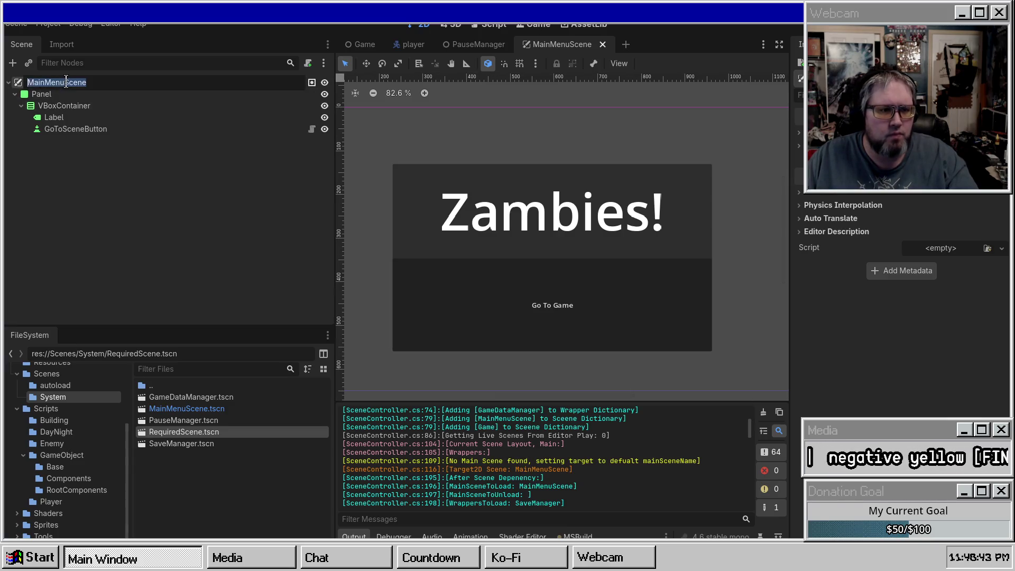
pyautogui.press('Escape')
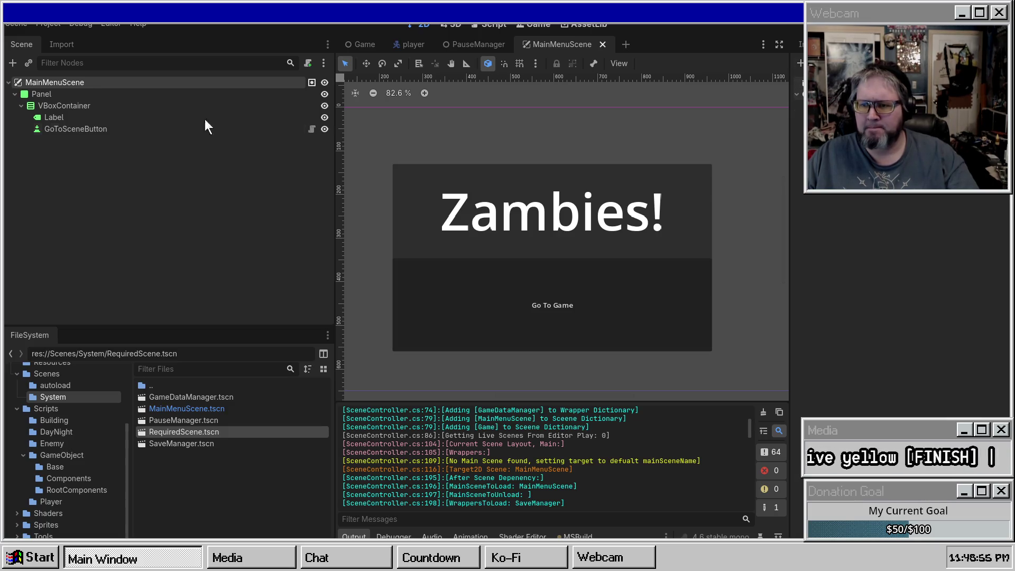
pyautogui.rightClick(35, 84)
# Add a CanvasLayer child node under the MainMenuScene root
pyautogui.rightClick(33, 84)
pyautogui.rightClick(34, 84)
pyautogui.click(66, 97)
pyautogui.click(417, 170)
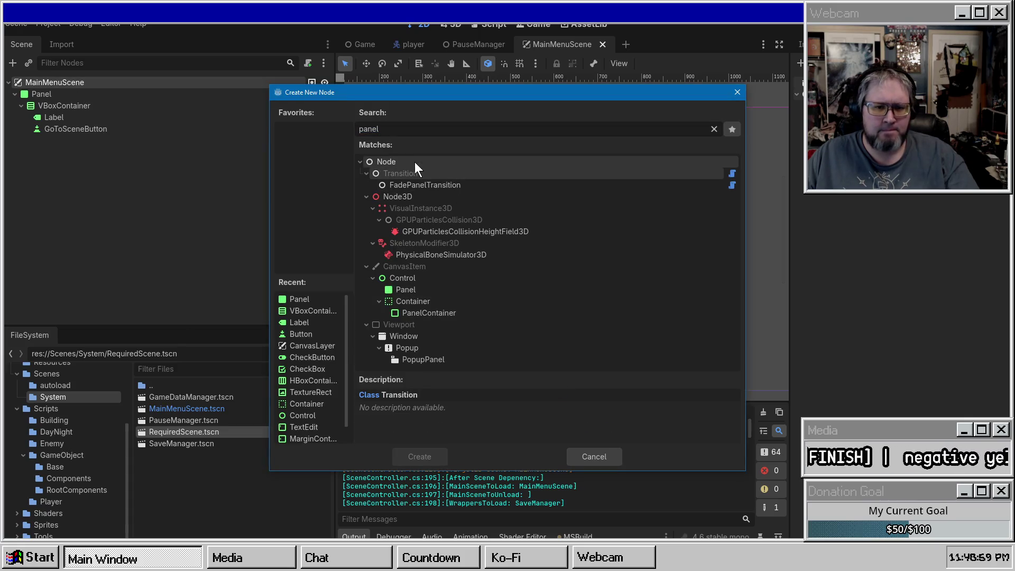
pyautogui.click(415, 162)
pyautogui.click(445, 168)
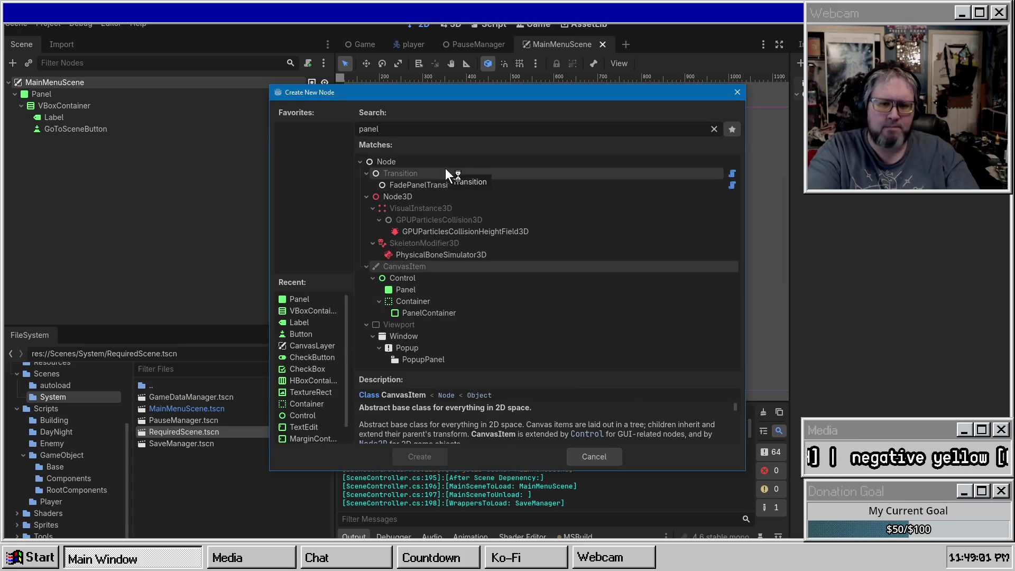
pyautogui.doubleClick(398, 128)
pyautogui.press('BackSpace')
pyautogui.write('Canvas')
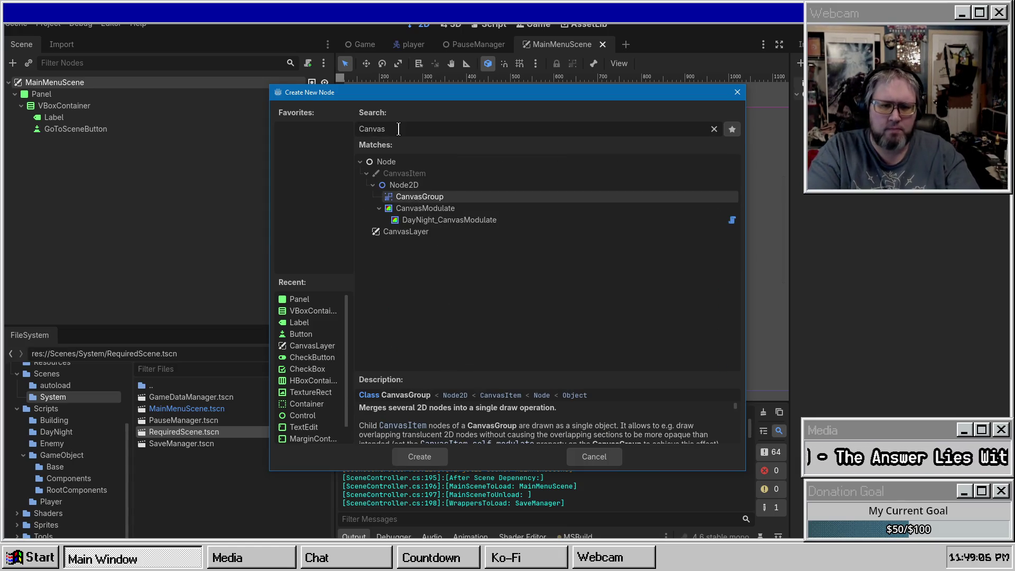
pyautogui.press('Down')
pyautogui.press('Down')
pyautogui.press('Down')
pyautogui.press('Return')
# Move the Panel into the CanvasLayer and change the root node's type to Node
pyautogui.moveTo(32, 93); pyautogui.dragTo(55, 141)
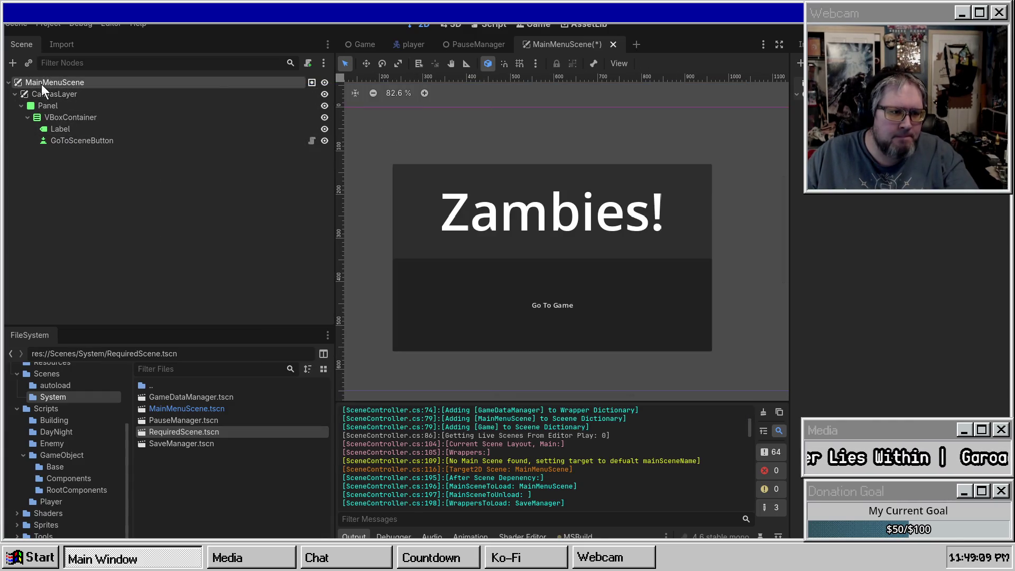
pyautogui.rightClick(42, 84)
pyautogui.click(86, 220)
pyautogui.write('Nod')
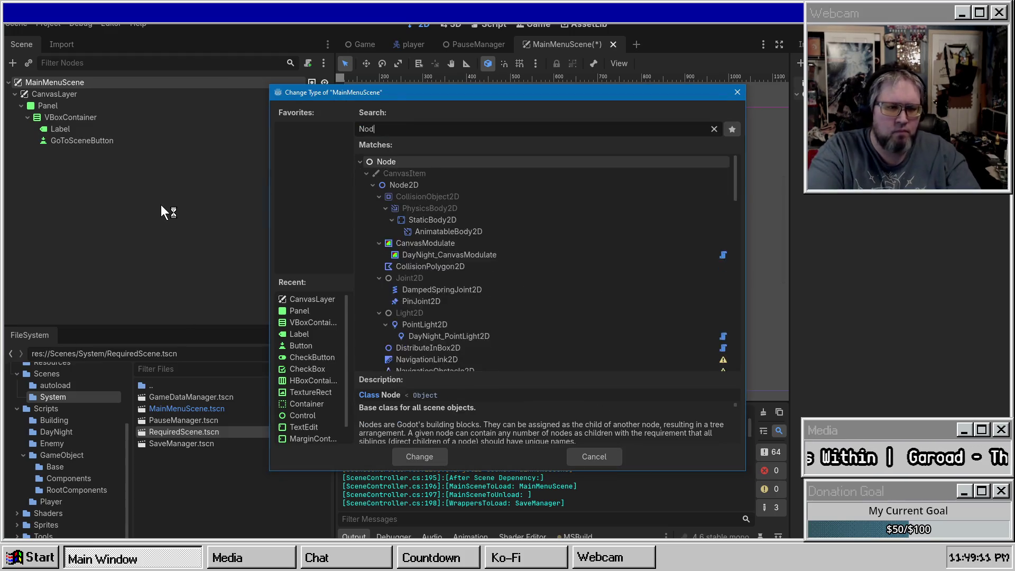
pyautogui.press('Return')
pyautogui.click(14, 95)
pyautogui.click(14, 95)
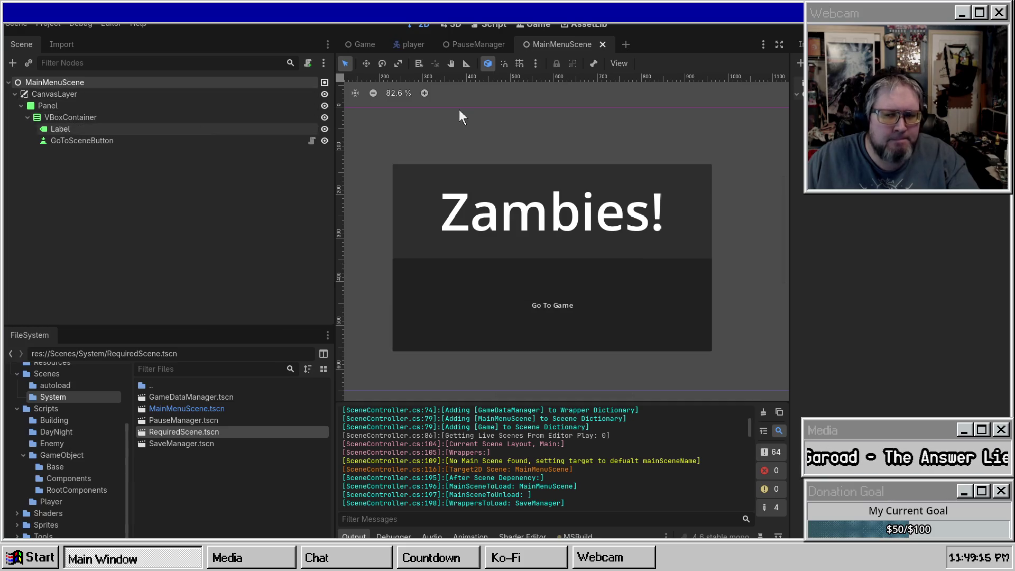
# Select CanvasLayer, check Project Settings, then build and run the project with F5
pyautogui.click(109, 95)
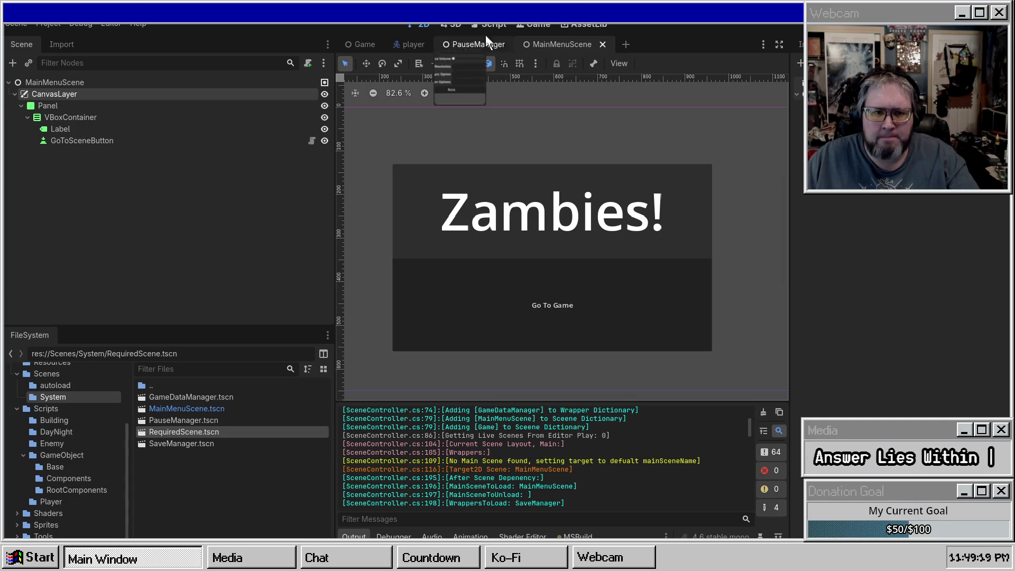
pyautogui.click(52, 25)
pyautogui.click(68, 38)
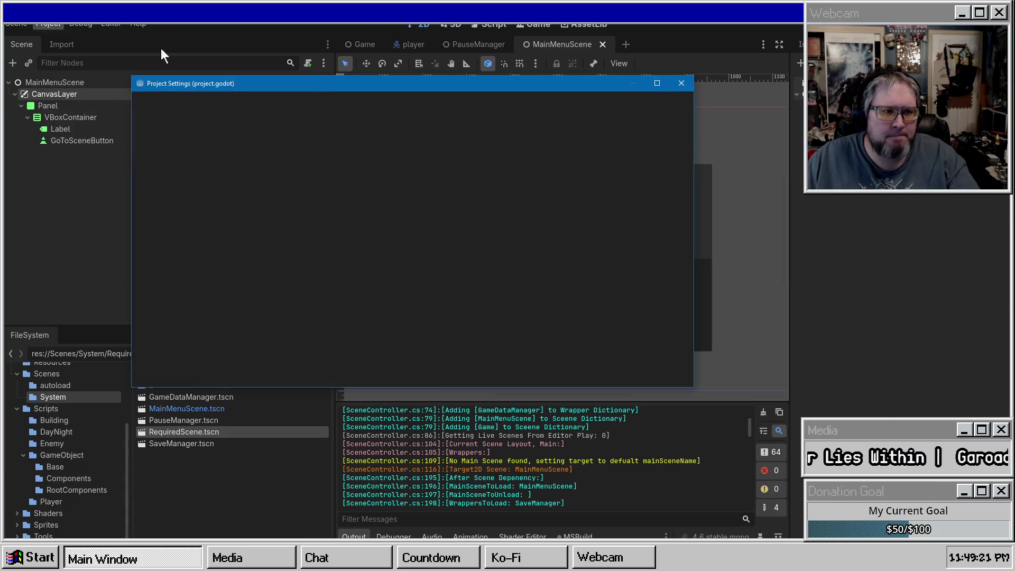
pyautogui.click(681, 85)
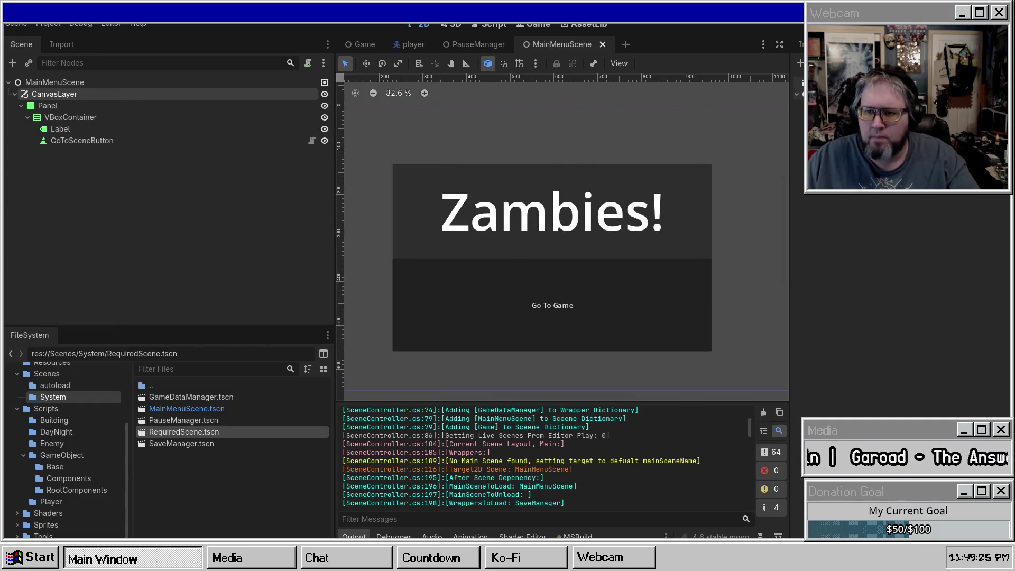
pyautogui.press('F5')
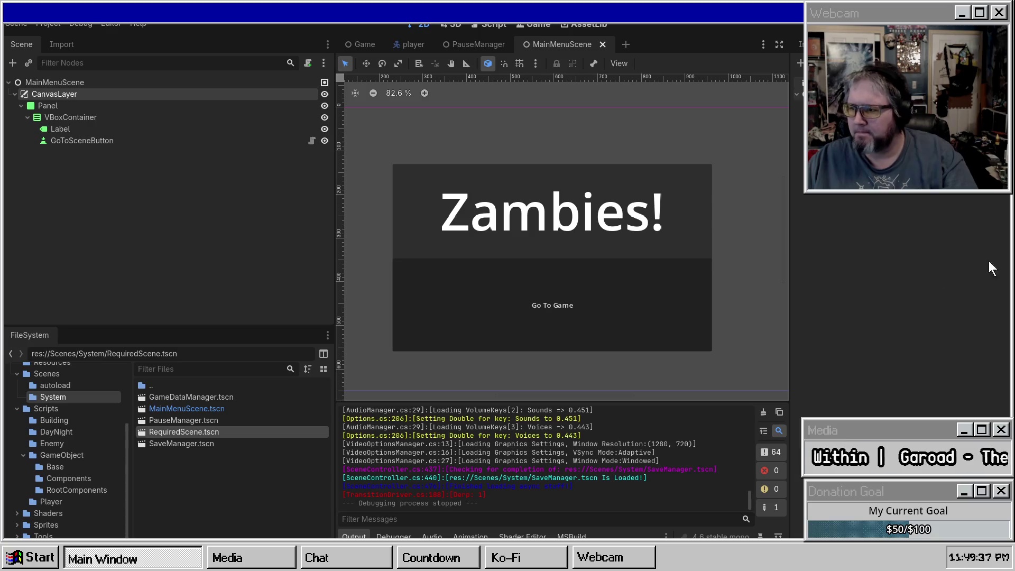
pyautogui.scroll(10, 570, 470)
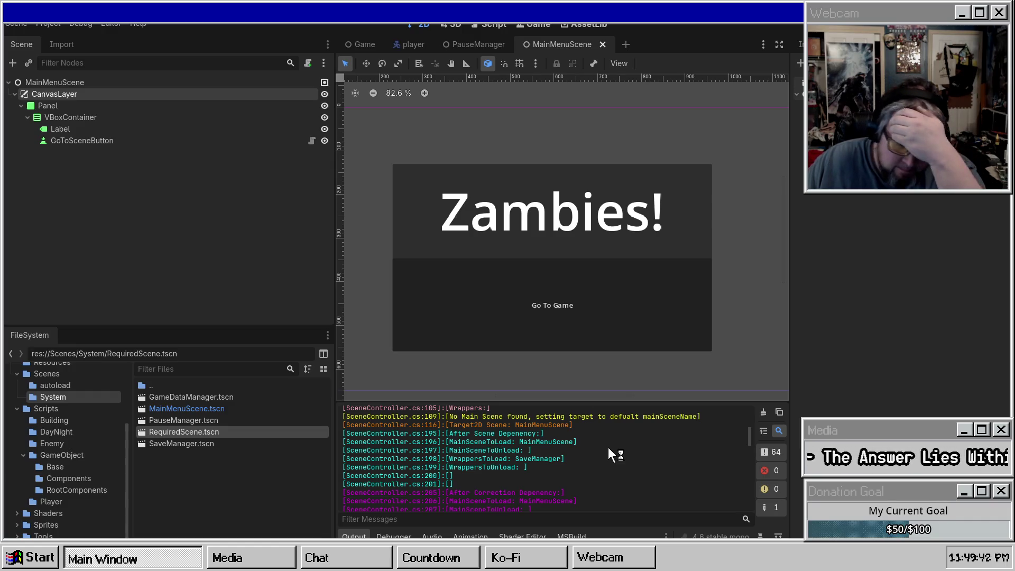
# Review the Output log, highlighting the MainSceneToLoad and SceneController messages
pyautogui.scroll(-2, 608, 447)
pyautogui.scroll(-2, 607, 448)
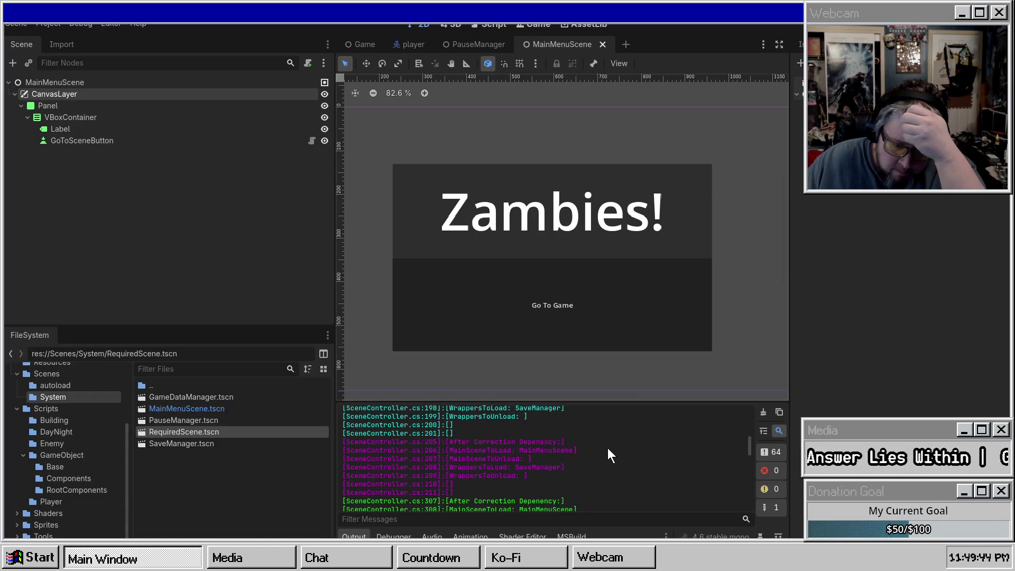
pyautogui.scroll(-3, 607, 449)
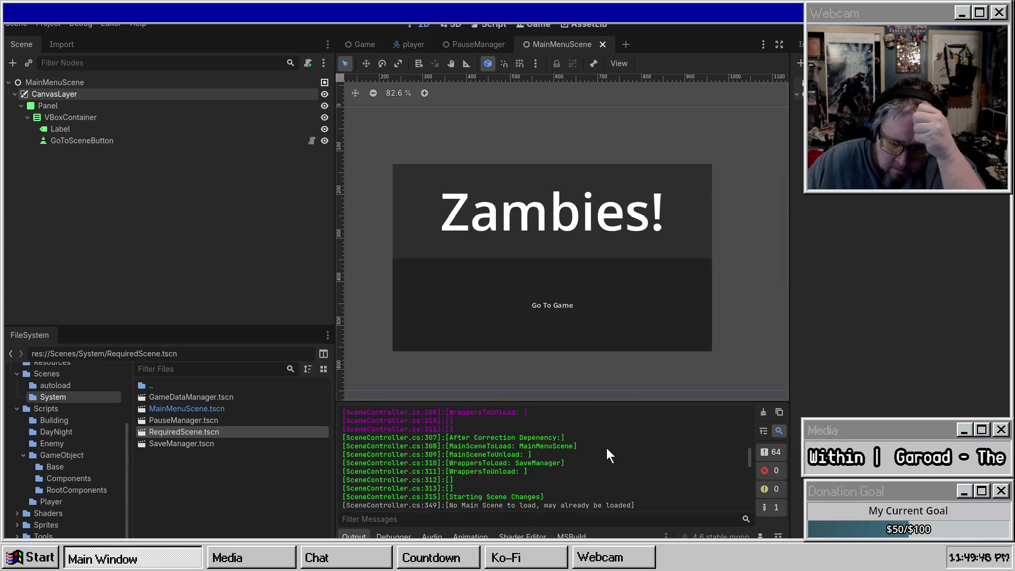
pyautogui.scroll(-3, 607, 449)
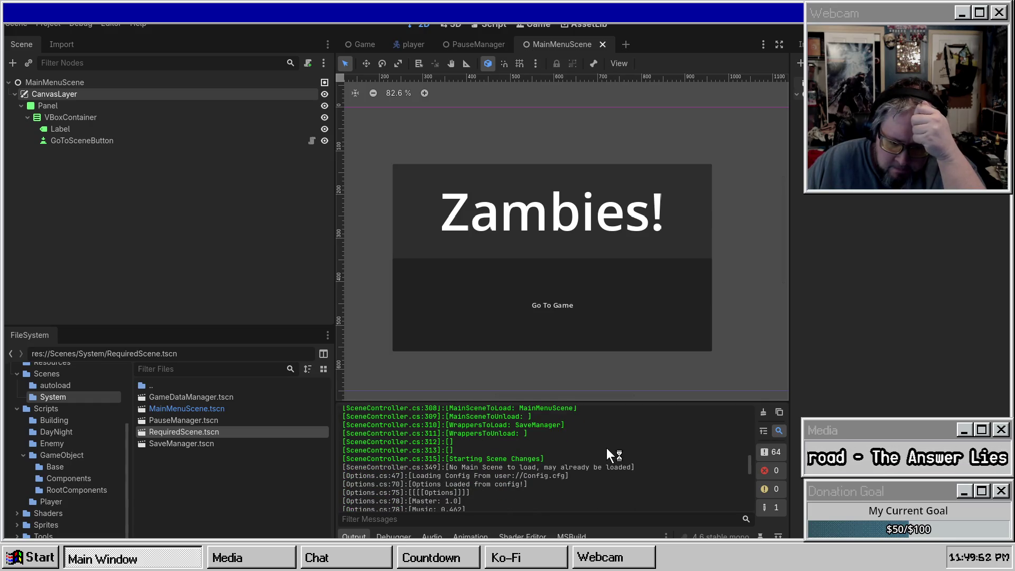
pyautogui.scroll(-1, 607, 448)
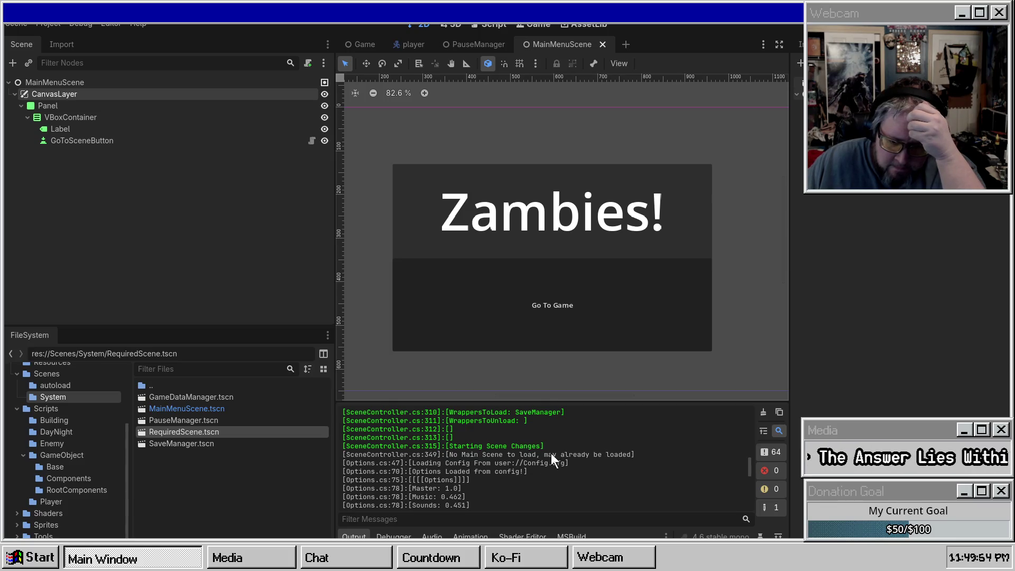
pyautogui.moveTo(544, 450); pyautogui.dragTo(668, 466)
pyautogui.click(528, 446)
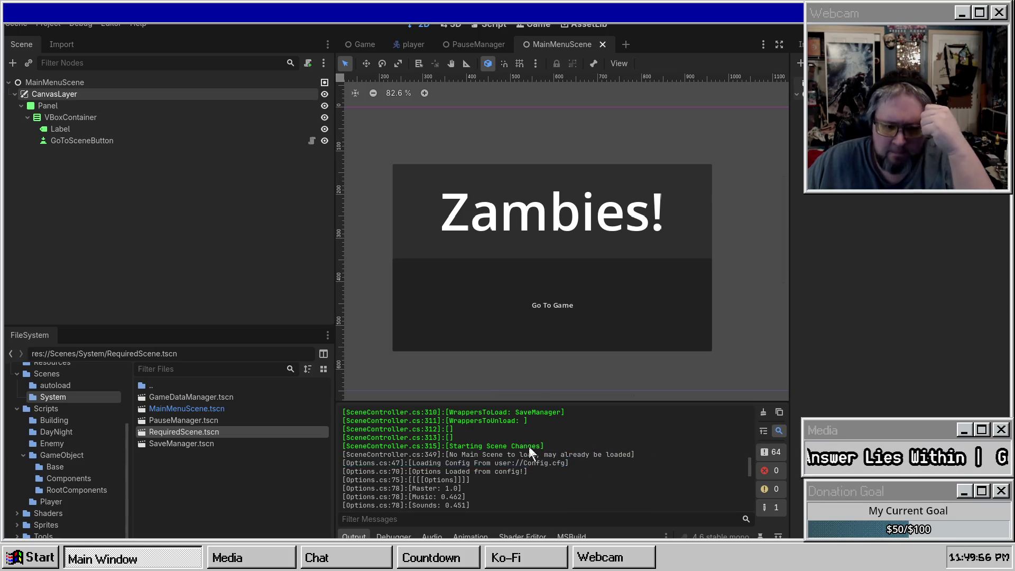
pyautogui.scroll(3, 486, 445)
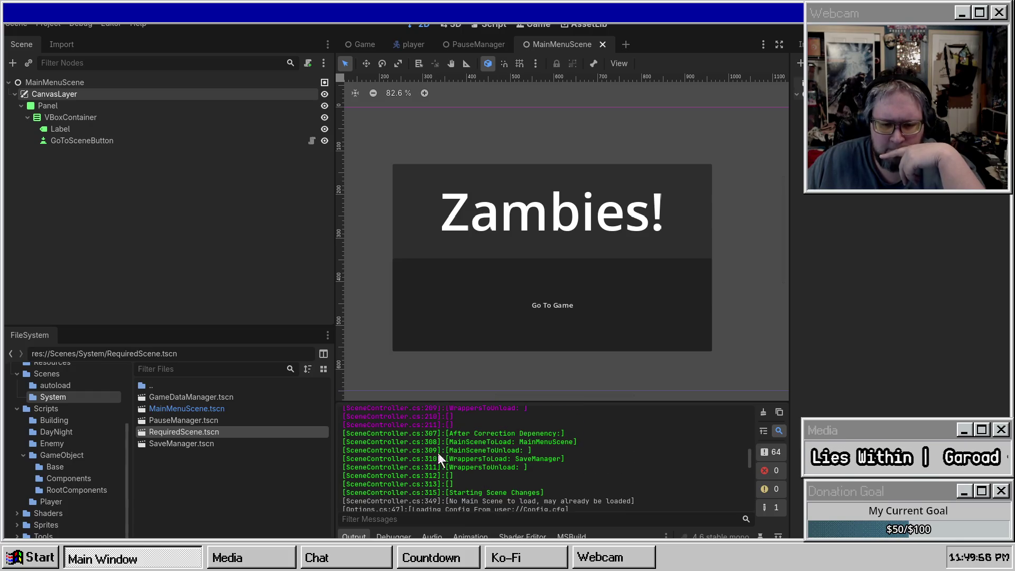
pyautogui.doubleClick(454, 447)
pyautogui.doubleClick(465, 442)
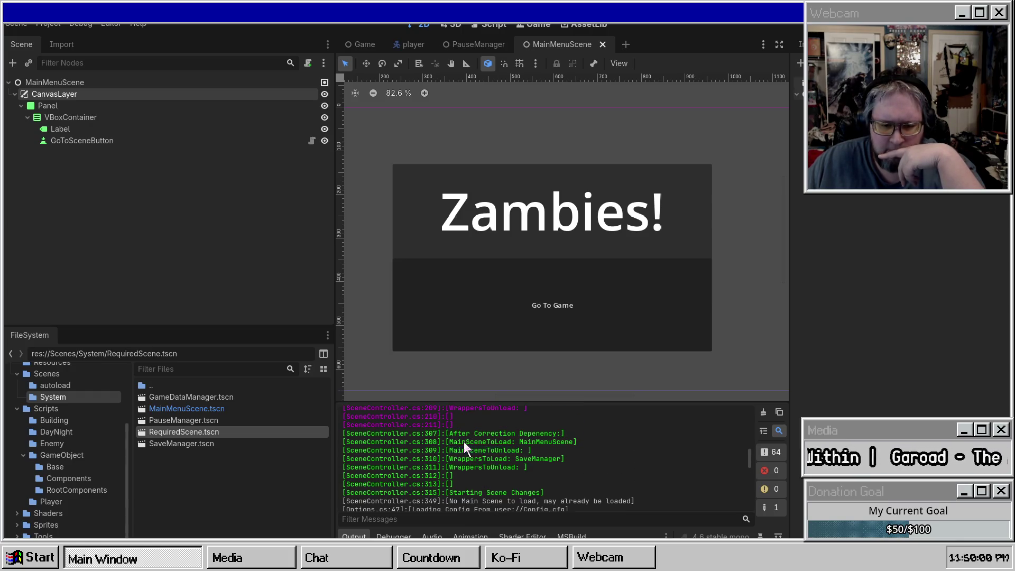
pyautogui.doubleClick(373, 501)
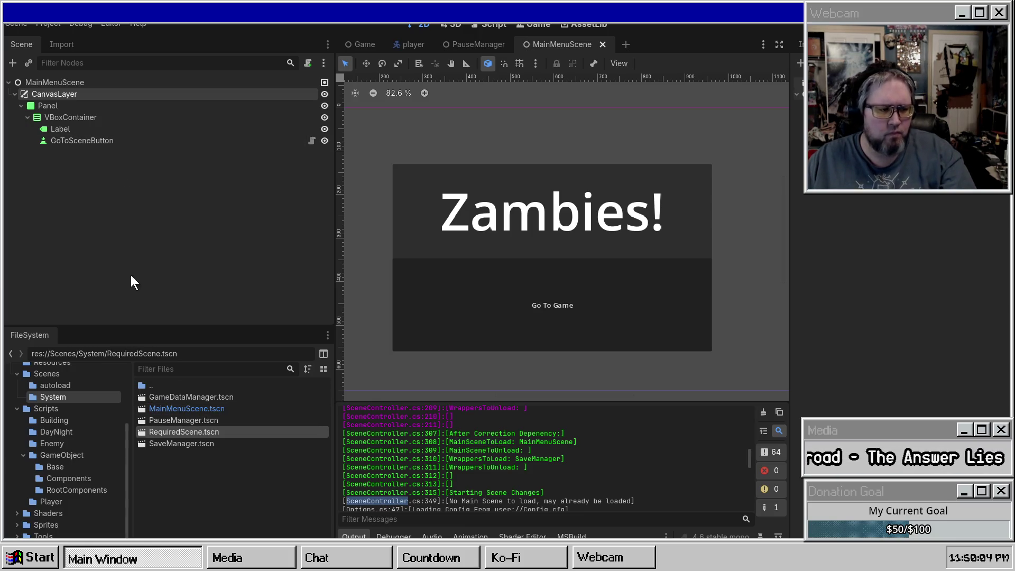
# Check the SceneController code in Visual Studio, then run the project again
pyautogui.moveTo(272, 558)
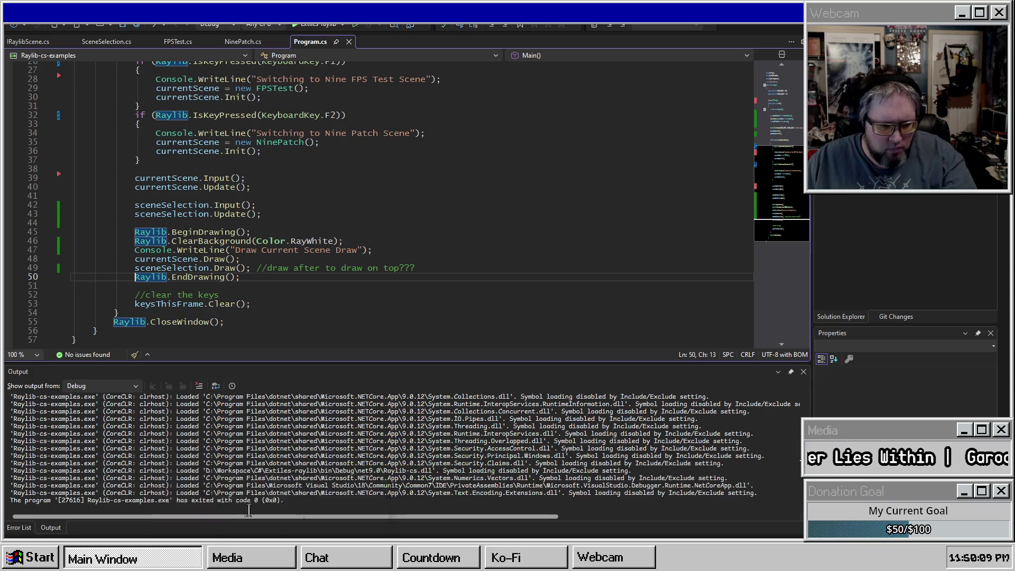
pyautogui.click(214, 508)
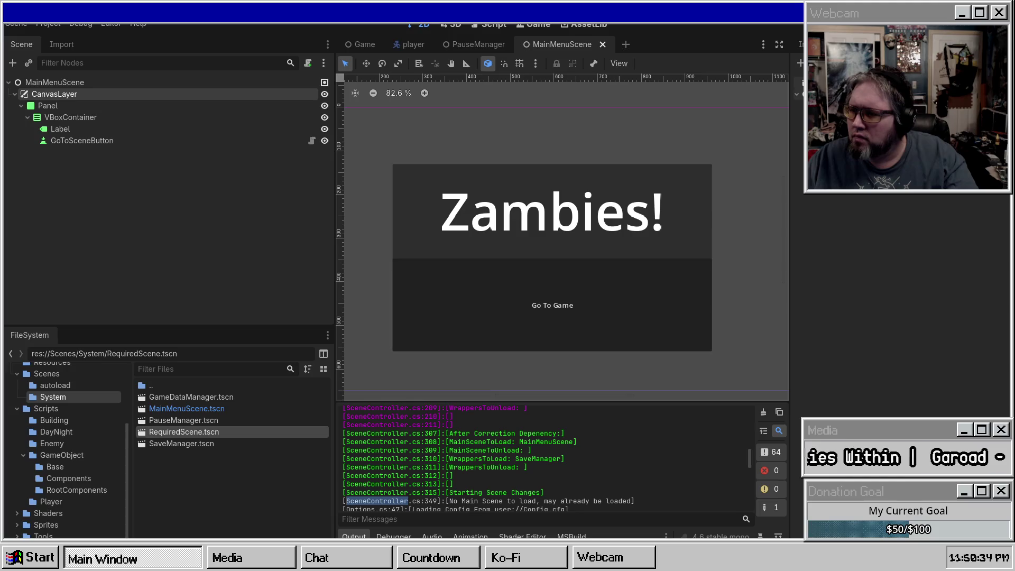
pyautogui.scroll(-1, 510, 483)
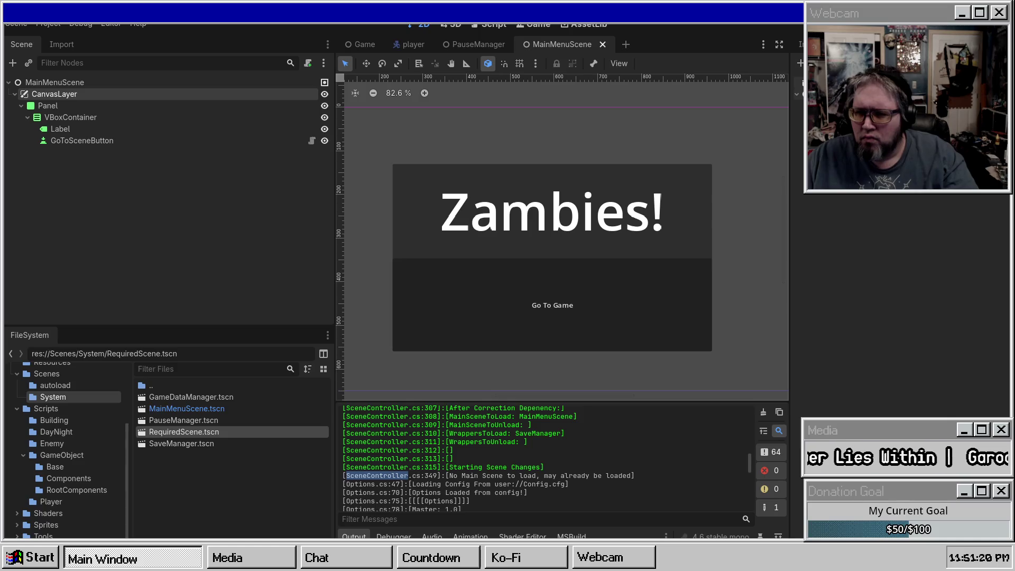
pyautogui.press('F5')
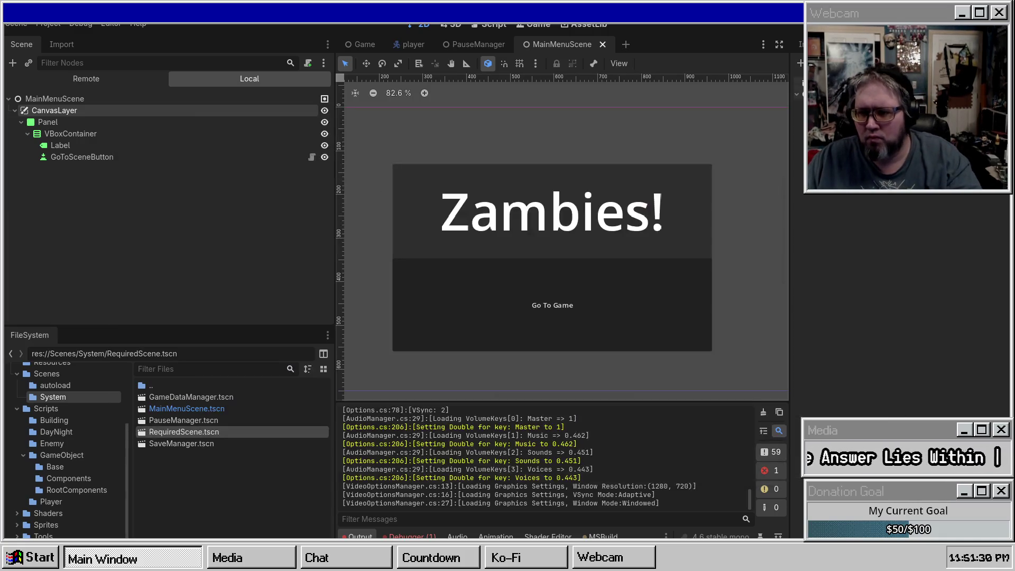
# Look through the debugger's Profiler and Visual Profiler views, turning off profiler autostart
pyautogui.click(409, 537)
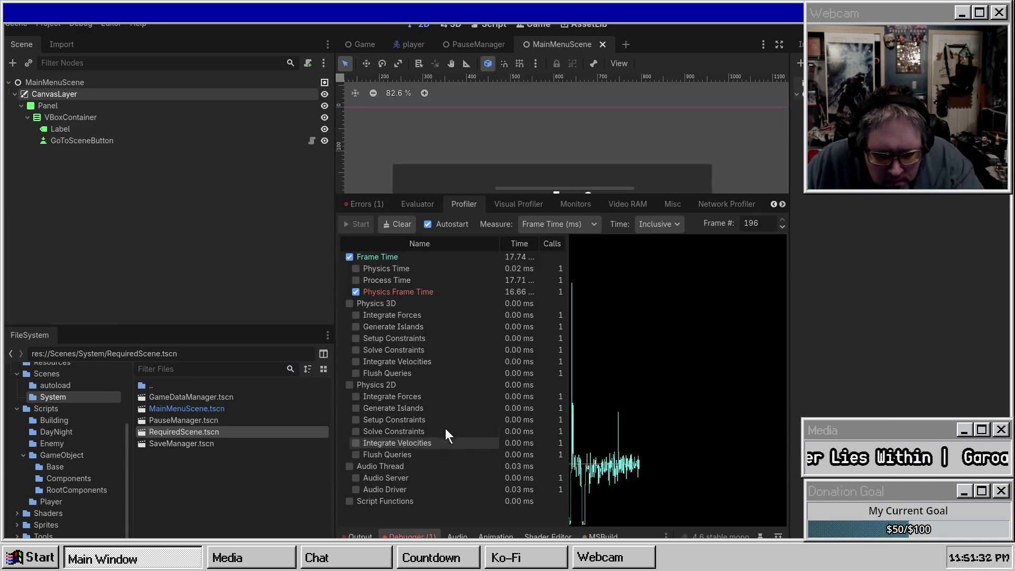
pyautogui.click(351, 203)
pyautogui.click(455, 204)
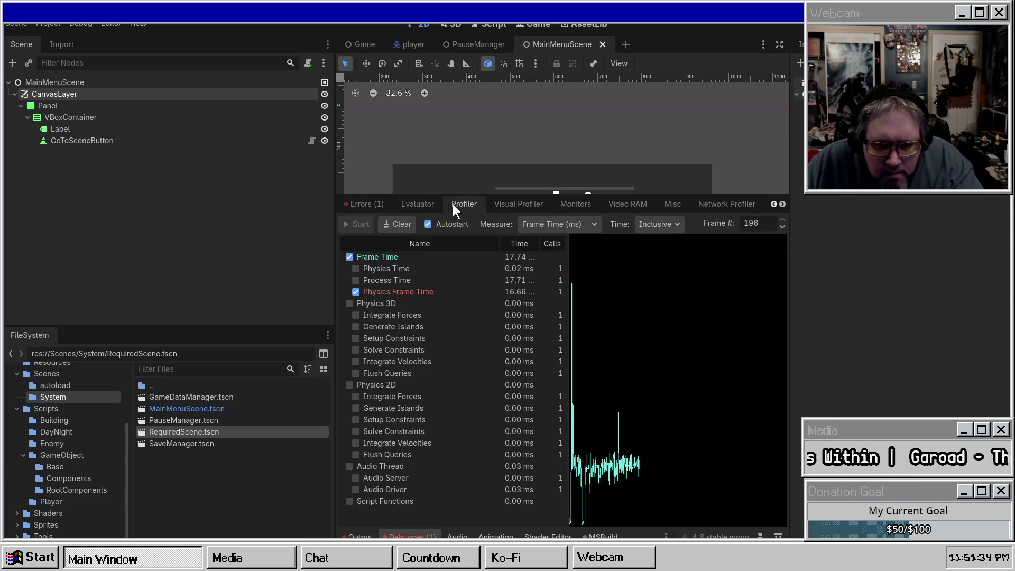
pyautogui.click(452, 224)
pyautogui.click(423, 204)
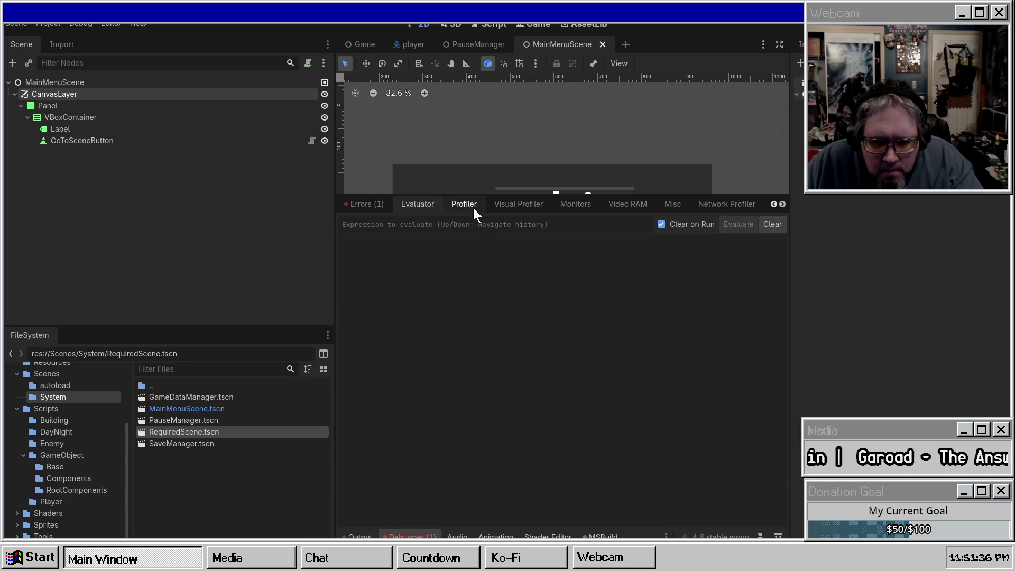
pyautogui.click(465, 204)
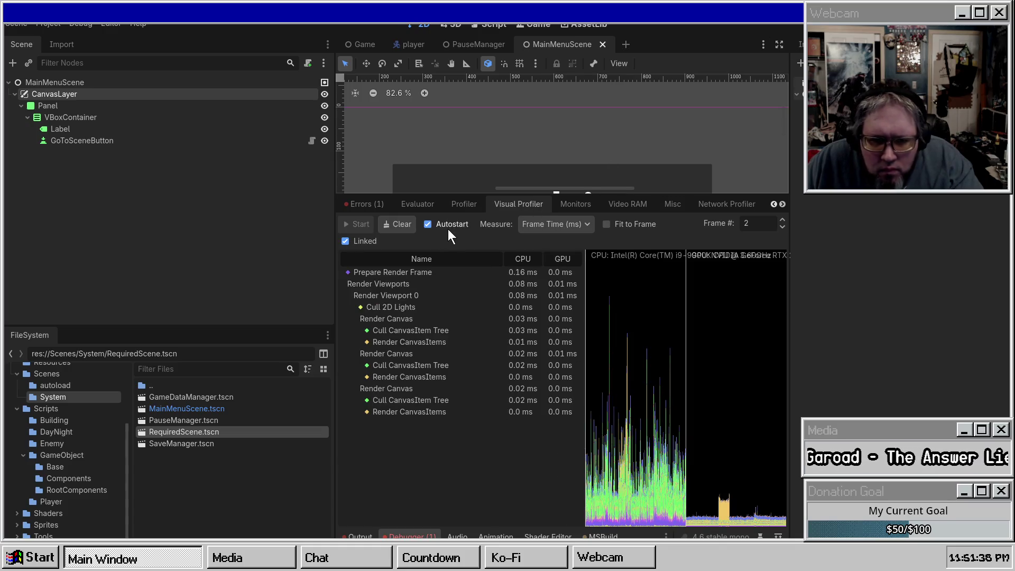
# Show the Errors list and expand the JSON serialization error's stack trace
pyautogui.click(376, 206)
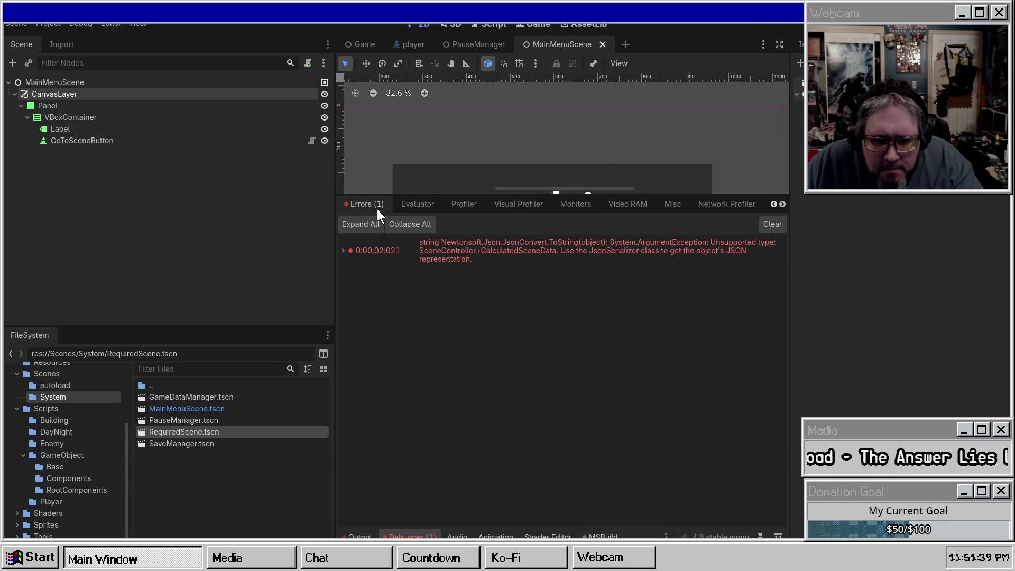
pyautogui.doubleClick(482, 247)
pyautogui.doubleClick(482, 246)
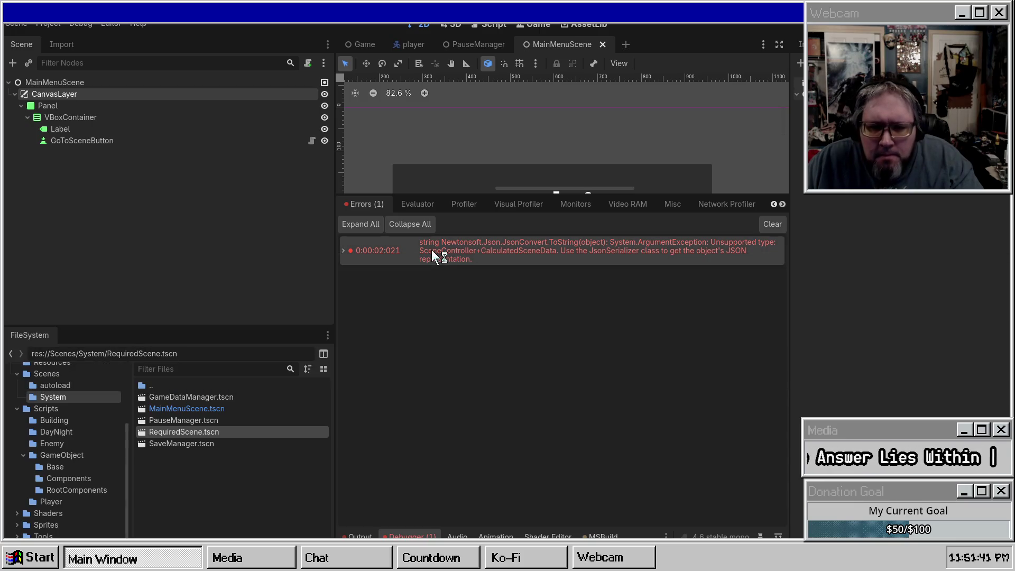
pyautogui.doubleClick(459, 247)
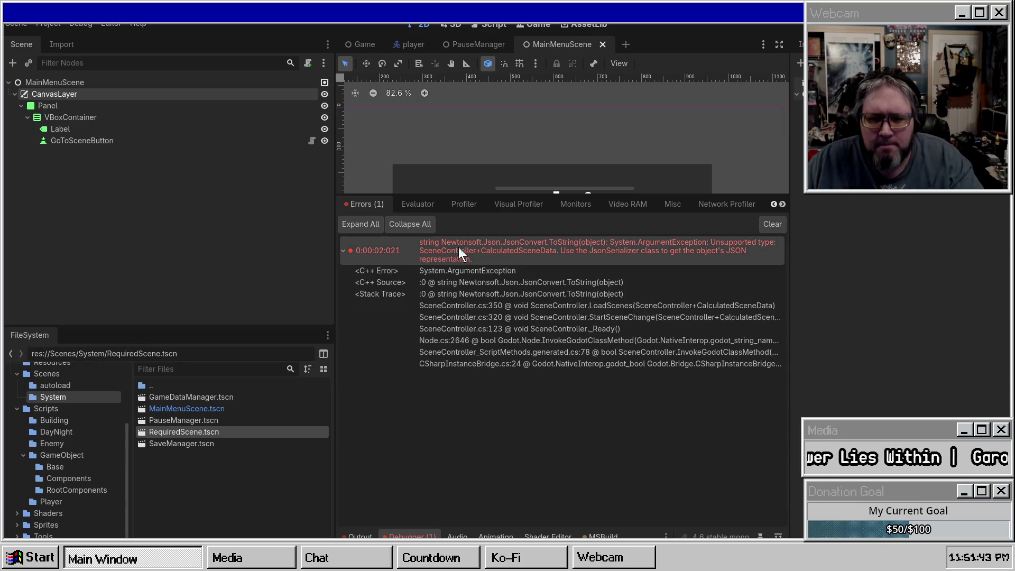
pyautogui.doubleClick(517, 253)
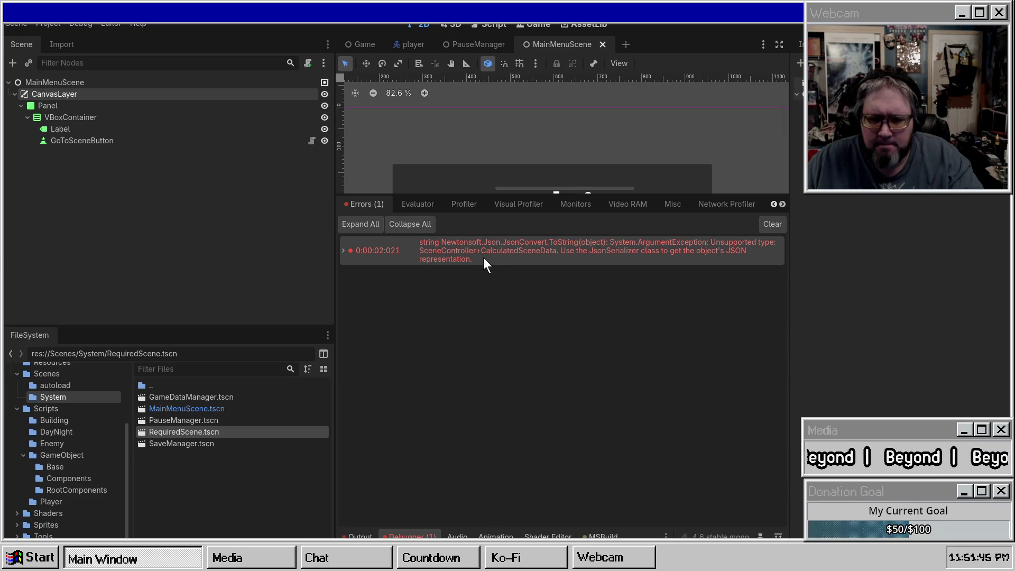
# Close the JSON error's stack trace and run the project again
pyautogui.doubleClick(436, 248)
pyautogui.doubleClick(435, 249)
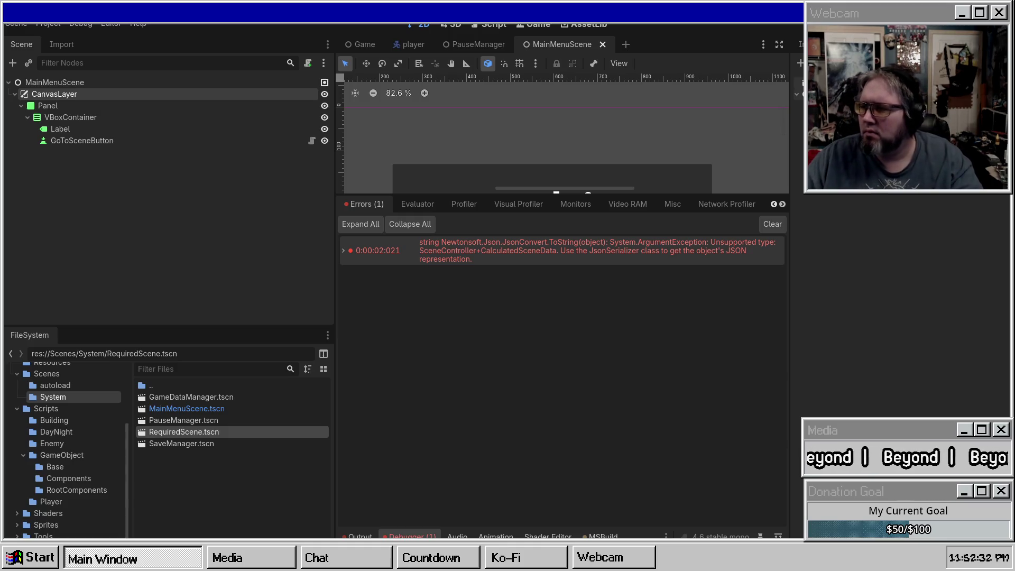
pyautogui.press('F5')
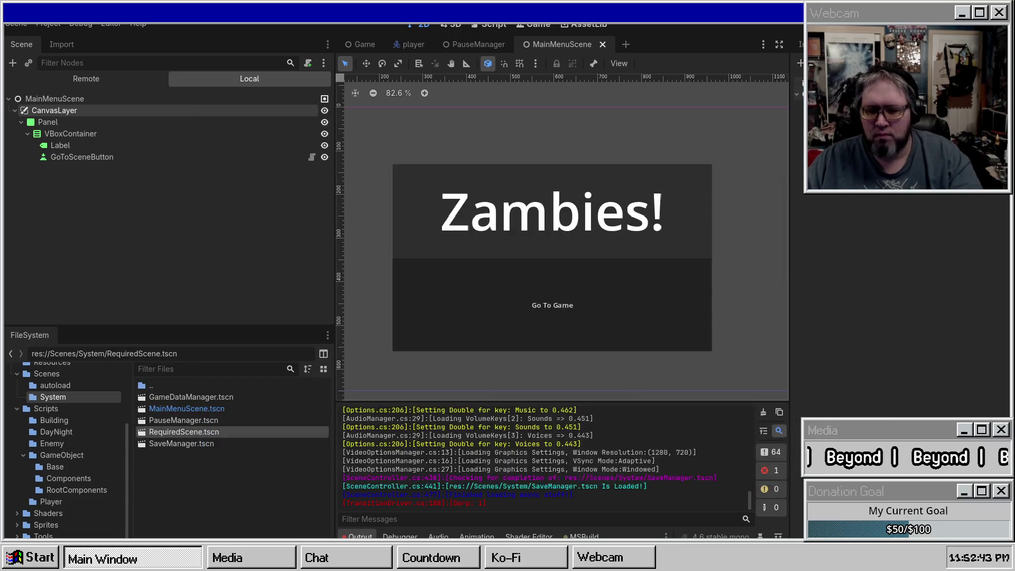
# Select MainSceneToLoad in the Output log and enlarge the Output panel to read loading messages
pyautogui.scroll(10, 638, 442)
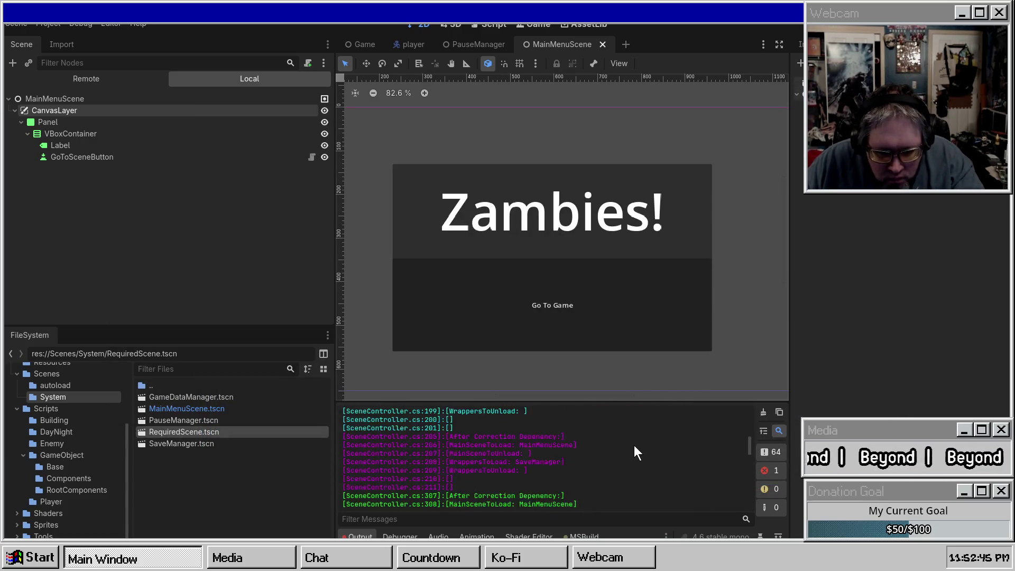
pyautogui.scroll(-2, 504, 474)
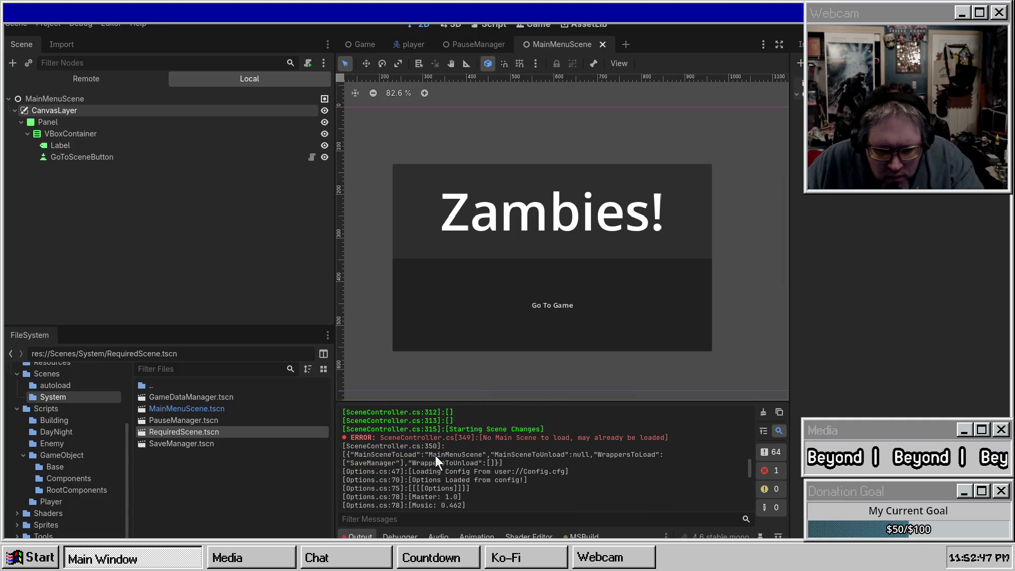
pyautogui.doubleClick(369, 455)
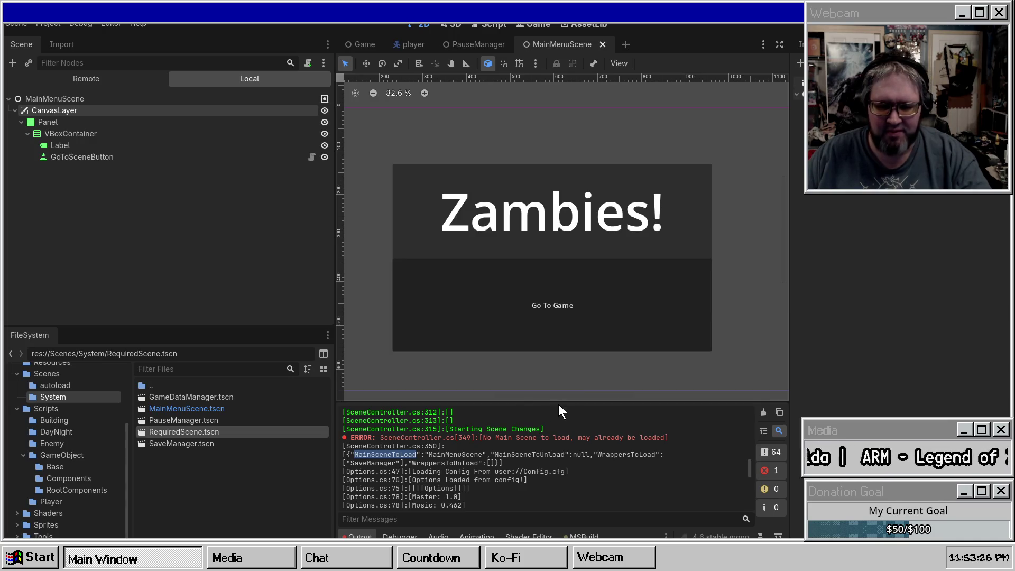
pyautogui.moveTo(563, 401); pyautogui.dragTo(563, 259)
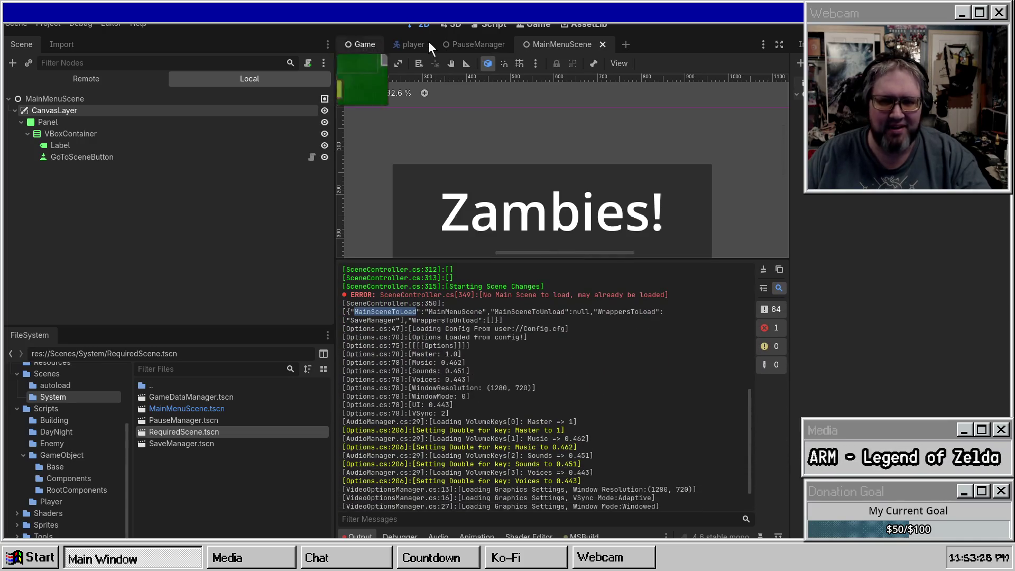
# Make CanvasModulate visible in Game, then set PlayerAiming's Process Mode to Inherit in the player scene
pyautogui.click(365, 47)
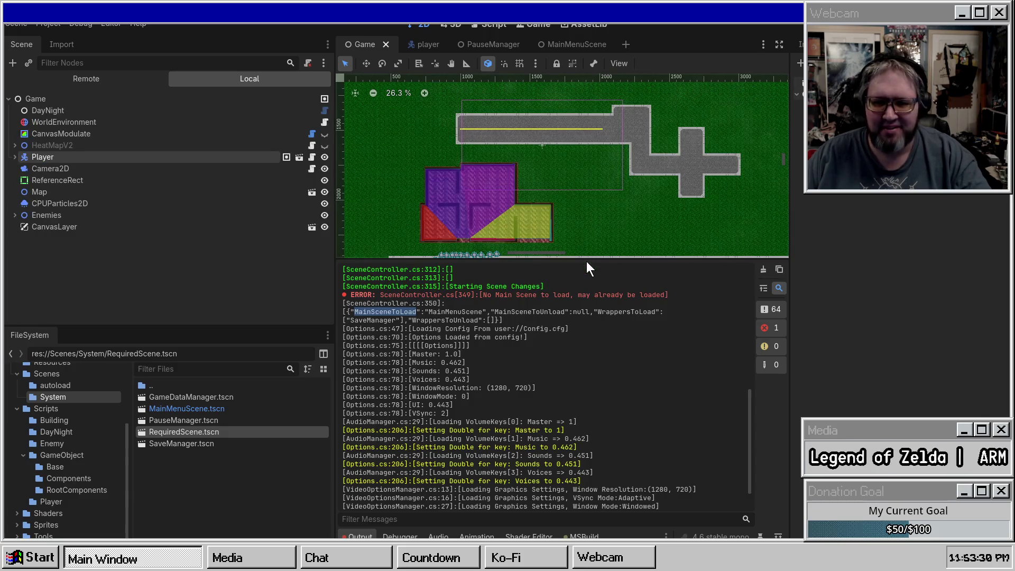
pyautogui.click(325, 136)
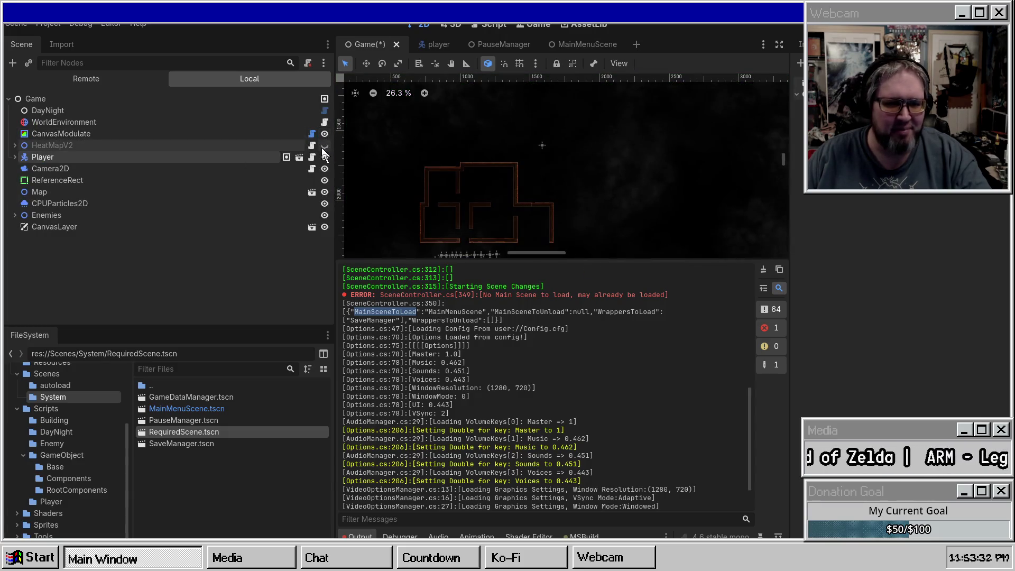
pyautogui.click(430, 46)
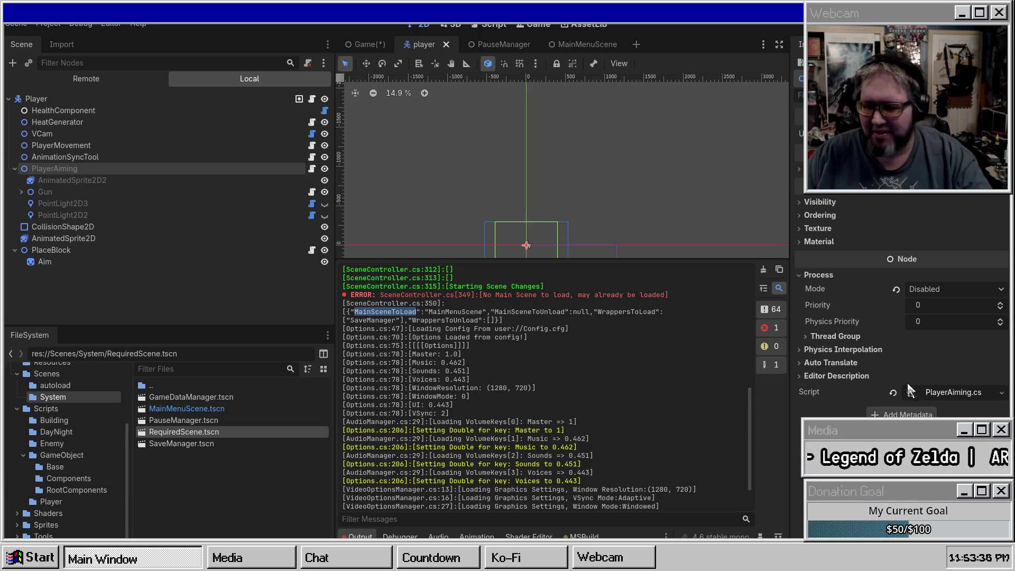
pyautogui.click(909, 291)
pyautogui.click(914, 306)
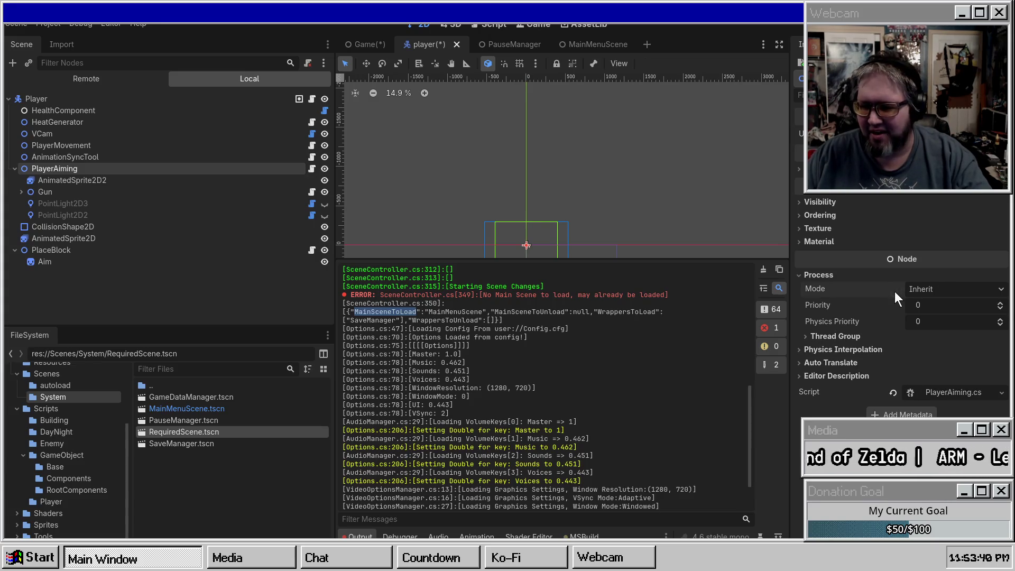
# Make PointLight2D2 and PointLight2D3 visible, inspect their settings, and save the player scene
pyautogui.click(324, 204)
pyautogui.click(324, 215)
pyautogui.click(188, 204)
pyautogui.scroll(-3, 850, 379)
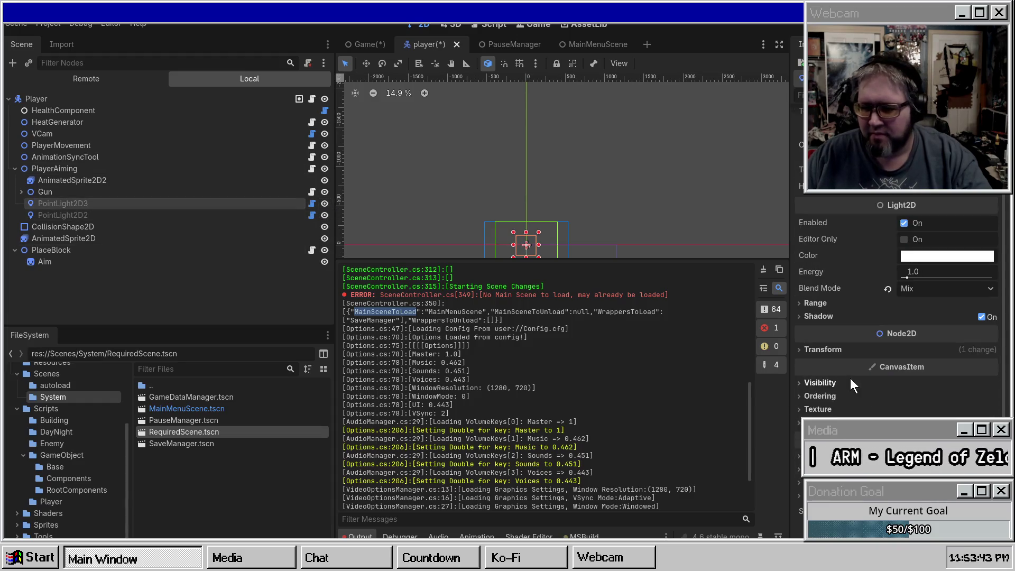
pyautogui.click(834, 350)
pyautogui.click(833, 352)
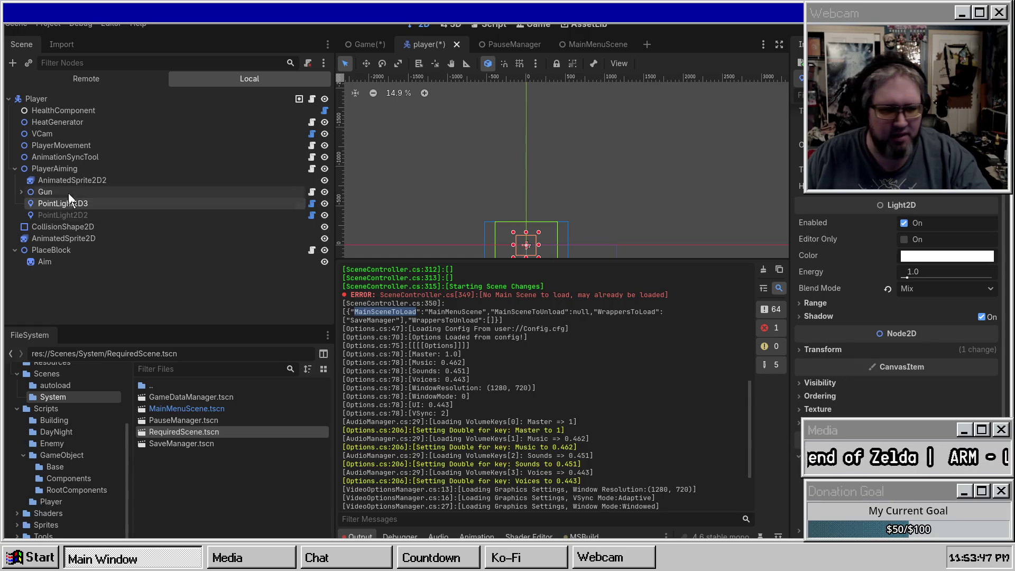
pyautogui.click(142, 215)
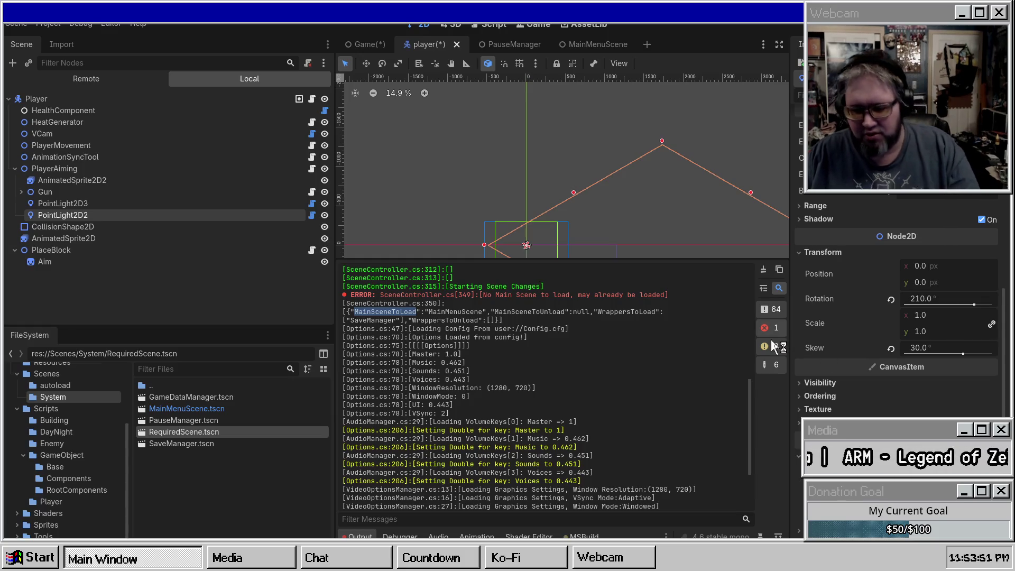
pyautogui.hotkey('ctrl', 's')
pyautogui.click(365, 45)
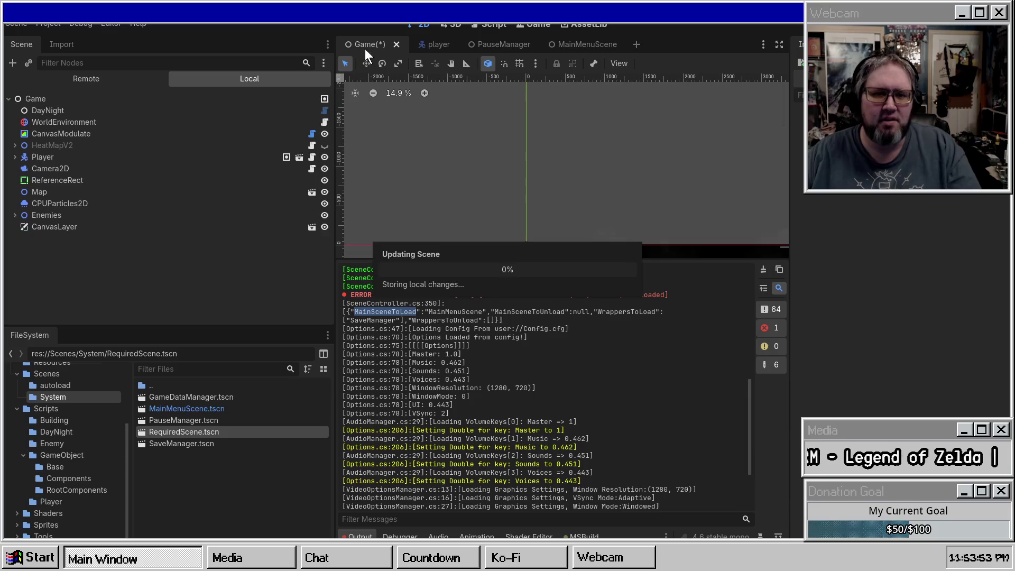
# Run the game, toggle the pause menu with Escape, and return to the editor
pyautogui.scroll(5, 555, 397)
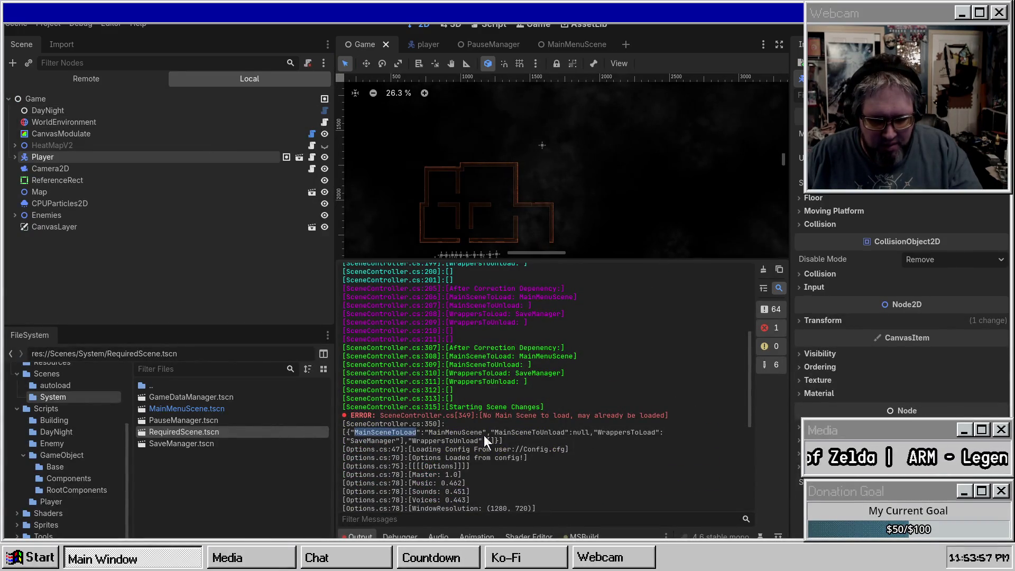
pyautogui.click(683, 350)
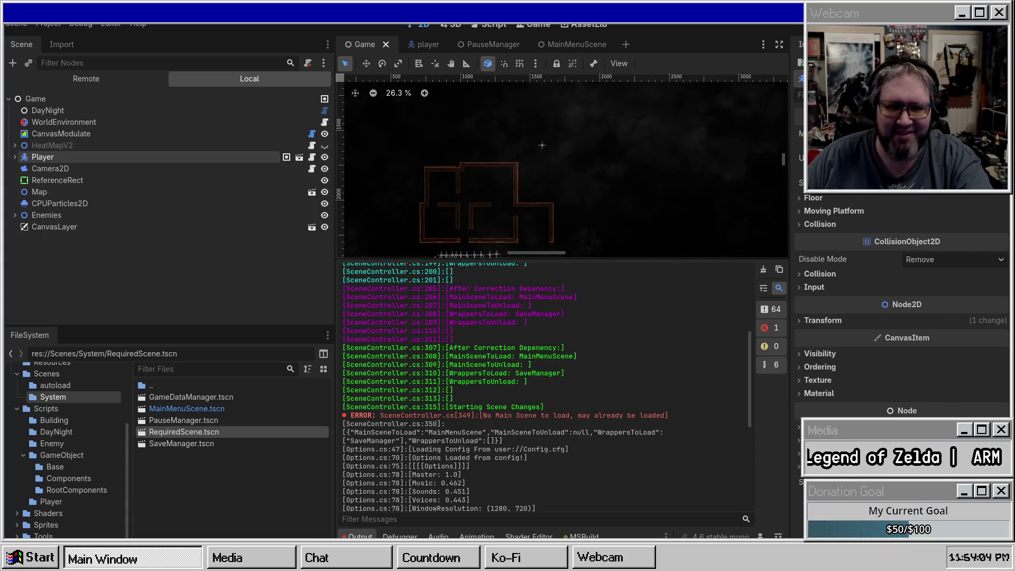
pyautogui.press('F5')
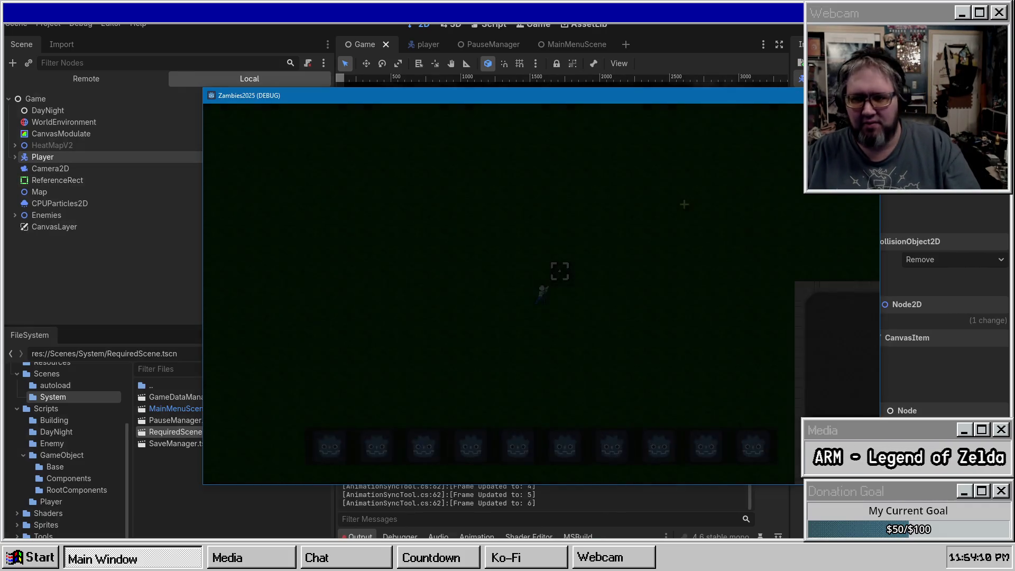
pyautogui.press('Escape')
pyautogui.press('Escape')
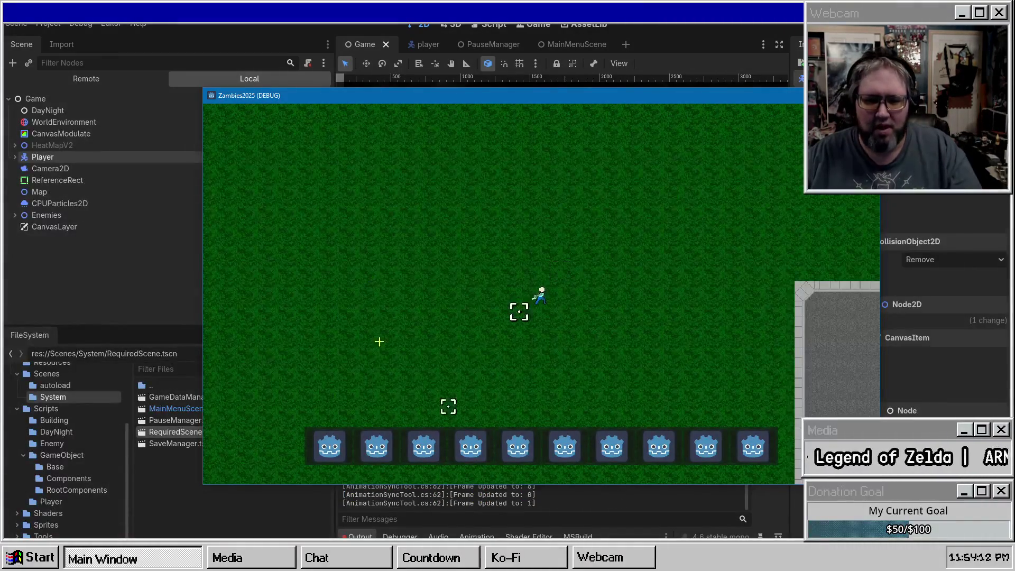
pyautogui.press('Escape')
pyautogui.hotkey('alt', 'Tab')
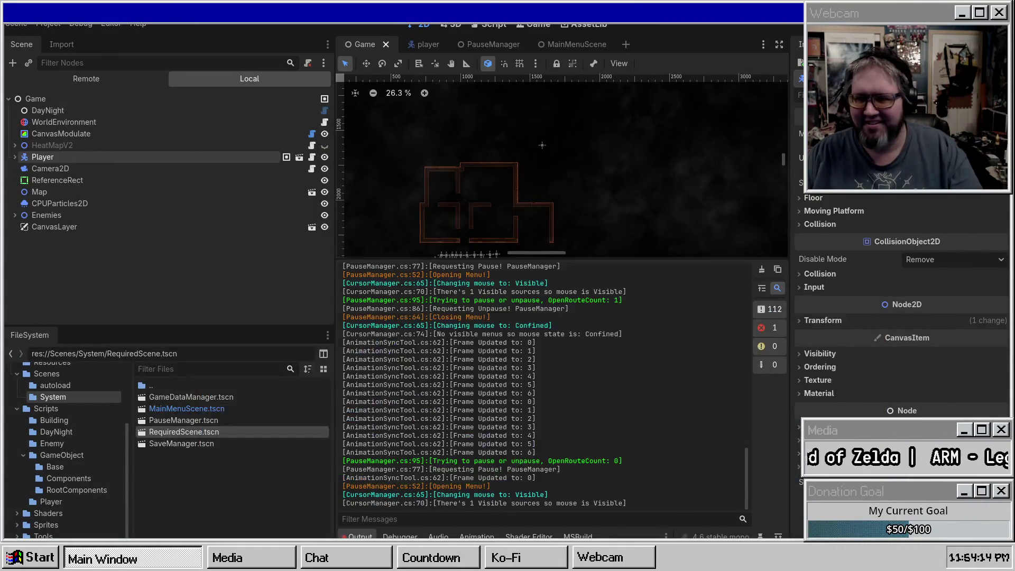
# Inspect the DayNight and CanvasModulate nodes, pan the map, and save the Game scene
pyautogui.click(57, 93)
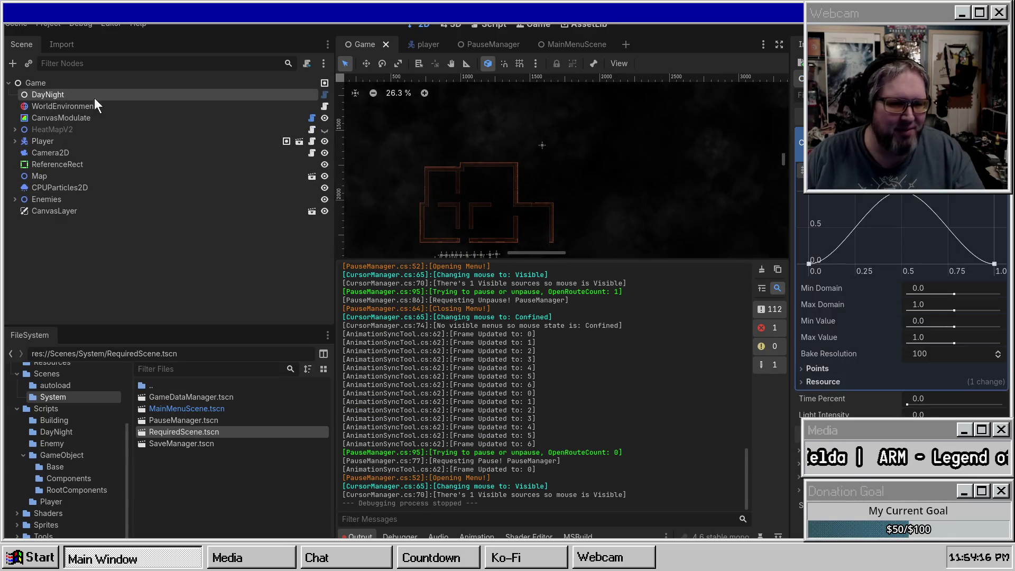
pyautogui.click(192, 118)
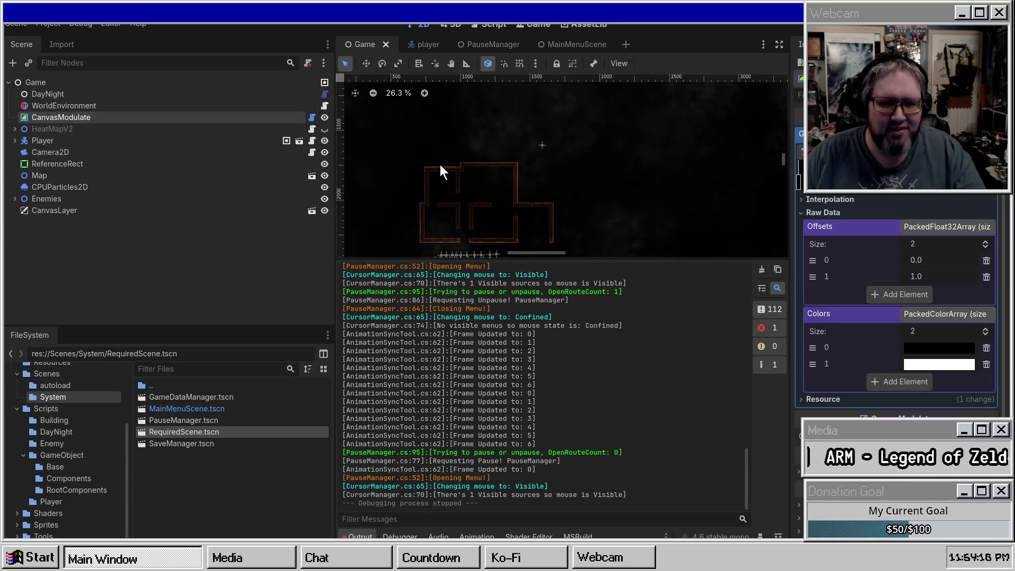
pyautogui.moveTo(490, 163); pyautogui.dragTo(605, 185)
pyautogui.hotkey('ctrl', 's')
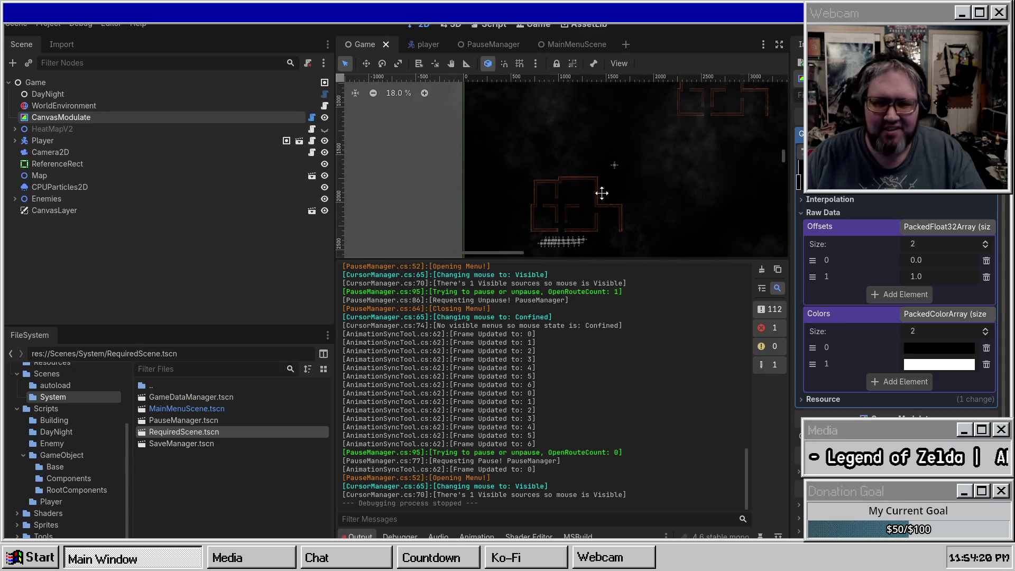
# Preview DayNight's Time Percent, leave it at 0.0, save, and run the game again
pyautogui.scroll(-3, 594, 199)
pyautogui.click(179, 95)
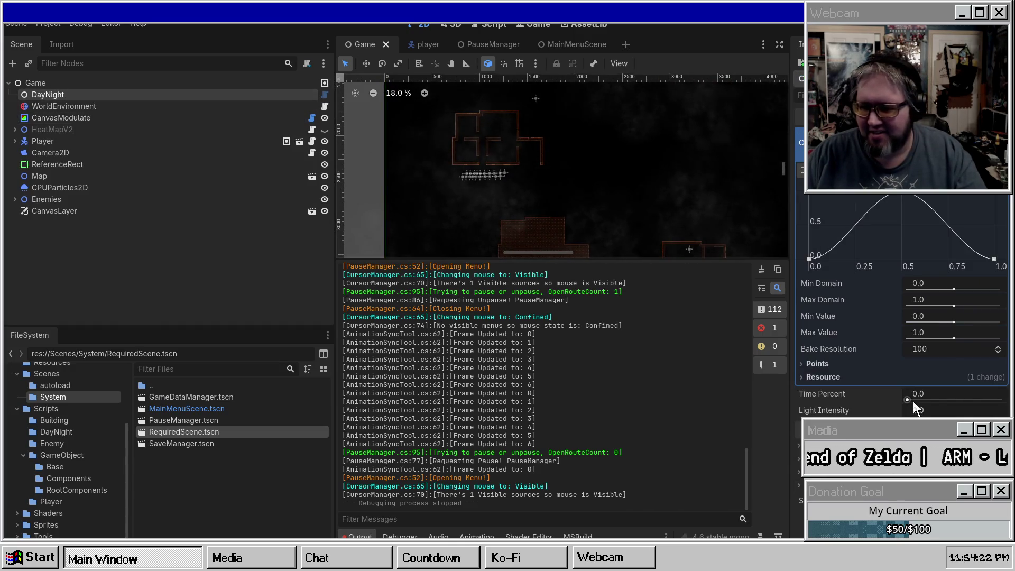
pyautogui.moveTo(915, 400)
pyautogui.mouseDown()
pyautogui.moveTo(955, 401)
pyautogui.moveTo(907, 400)
pyautogui.mouseUp()
pyautogui.hotkey('ctrl', 's')
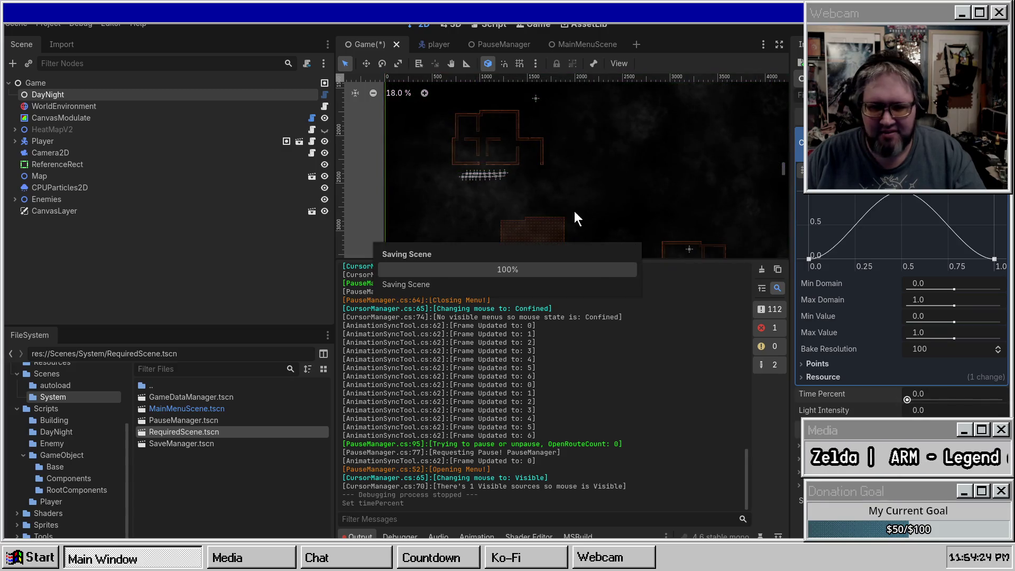
pyautogui.click(73, 130)
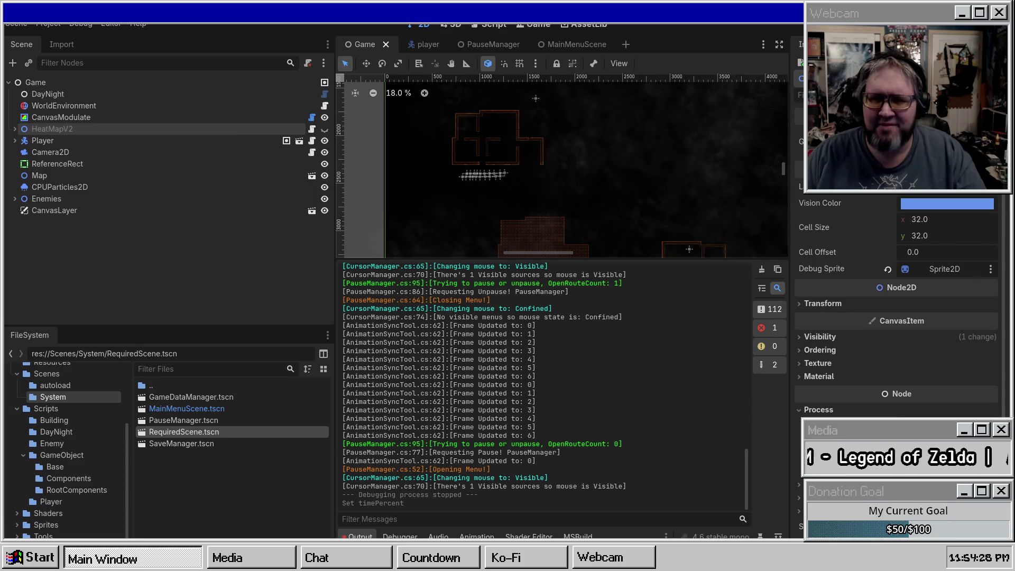
pyautogui.press('F5')
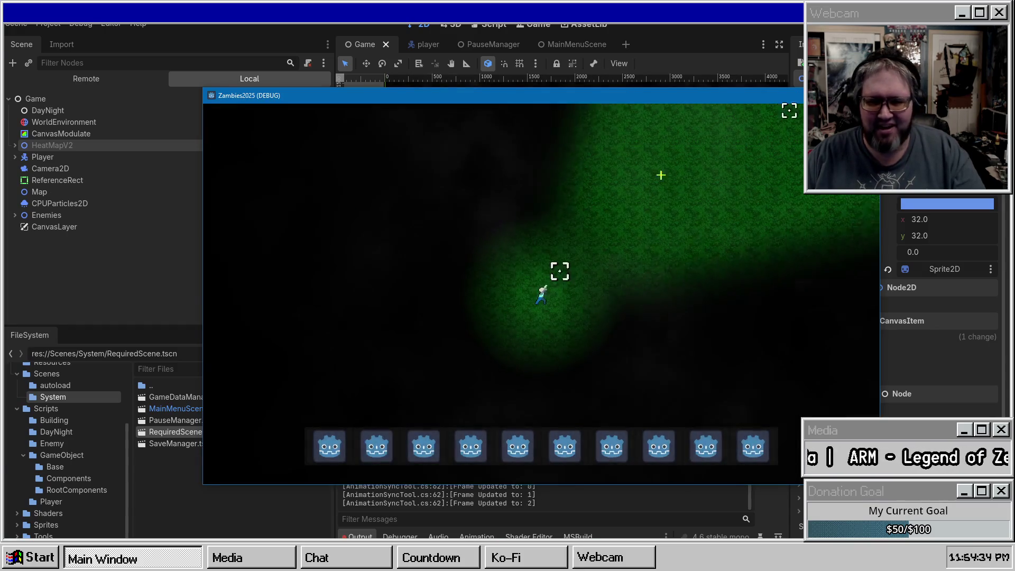
# Walk the player with WASD across the grass and north up the grey road
pyautogui.press('Escape')
pyautogui.press('F11')
pyautogui.press('Escape')
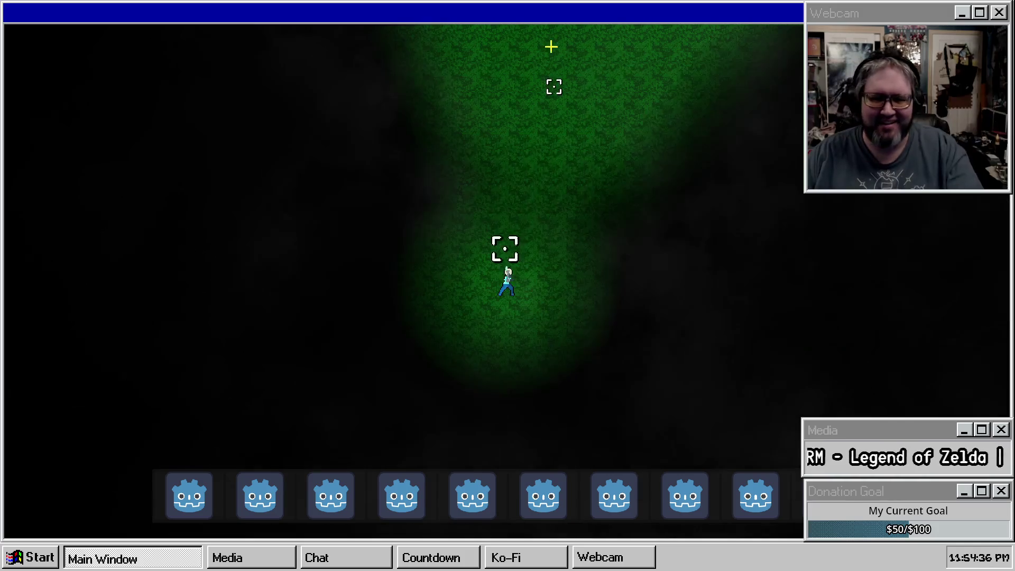
pyautogui.press('w')
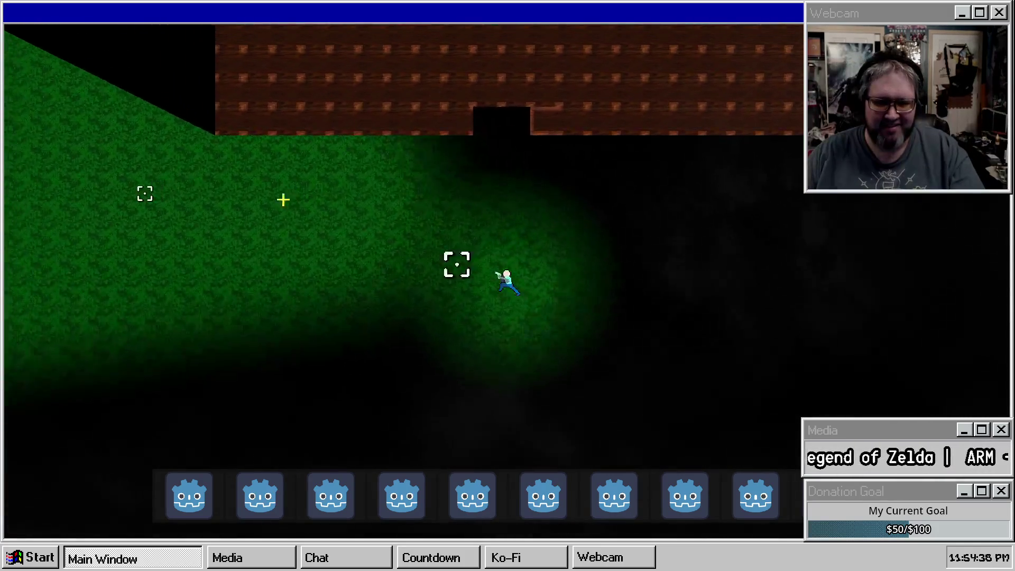
pyautogui.press('a')
pyautogui.press('w')
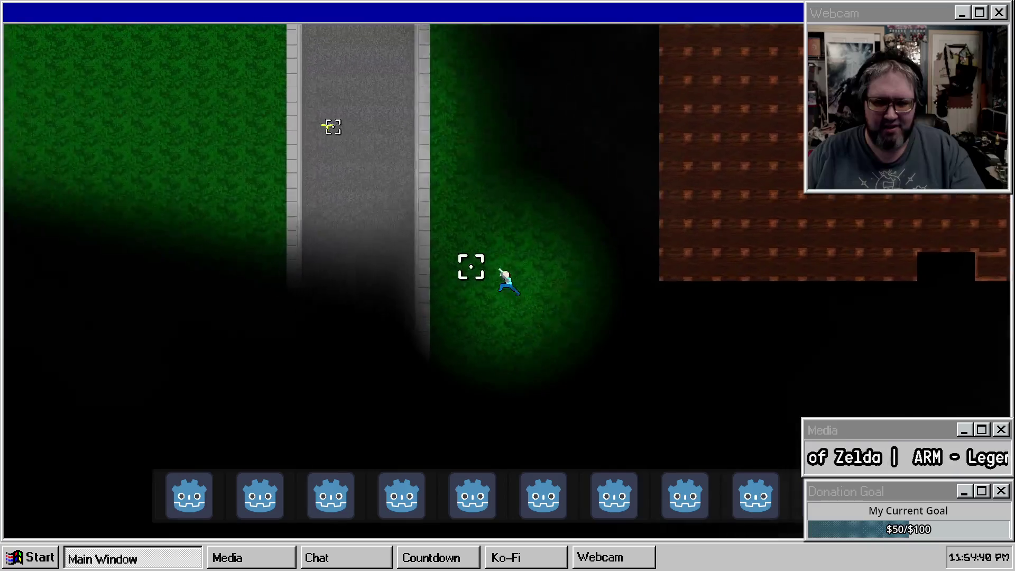
pyautogui.press('a')
pyautogui.press('w')
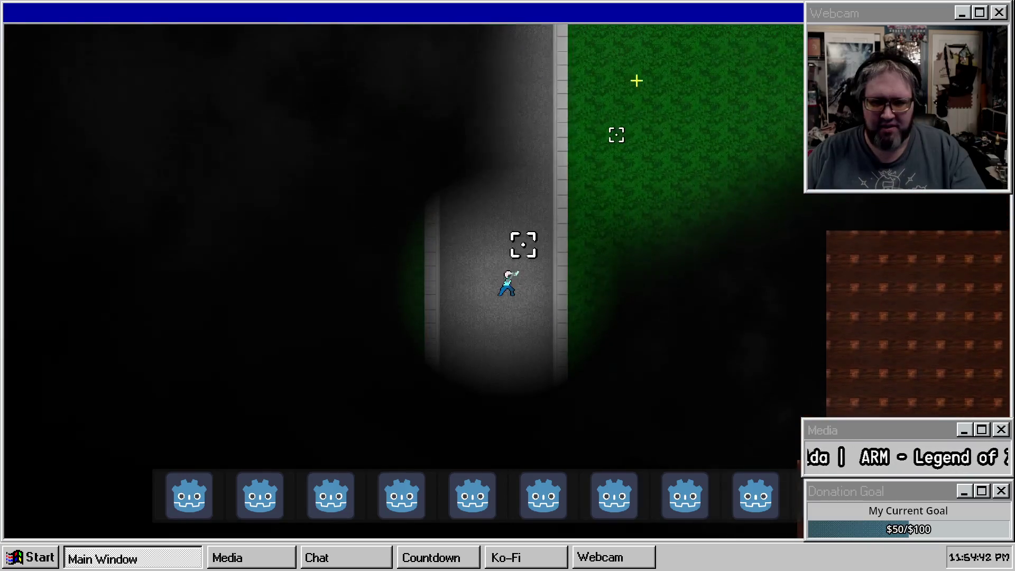
pyautogui.press('w')
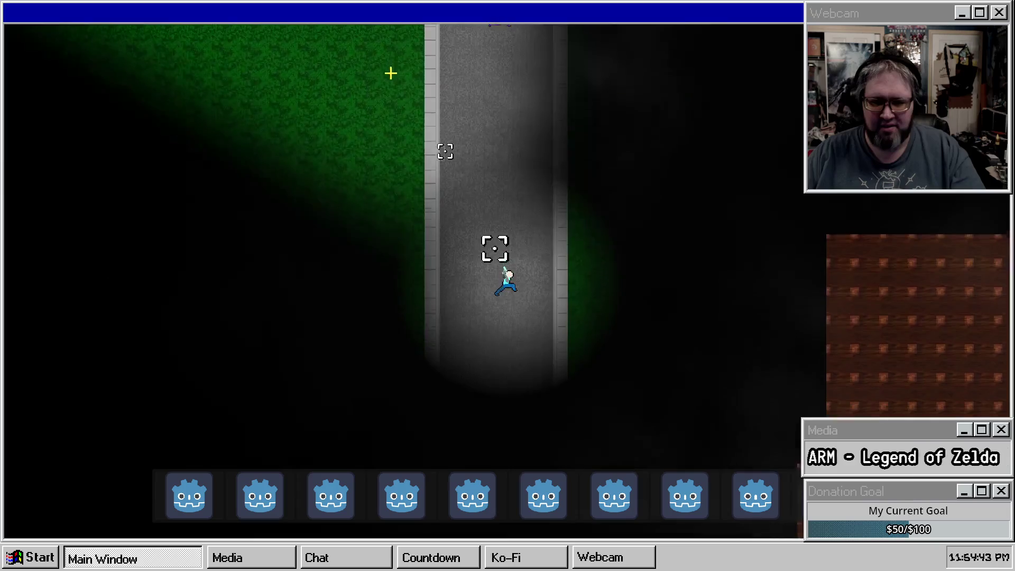
pyautogui.press('w')
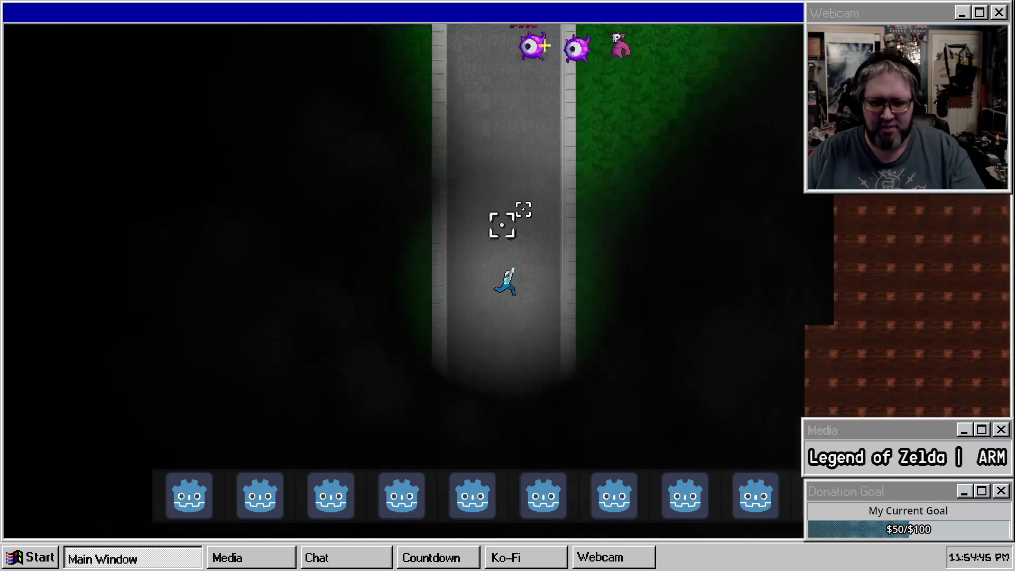
pyautogui.press('d')
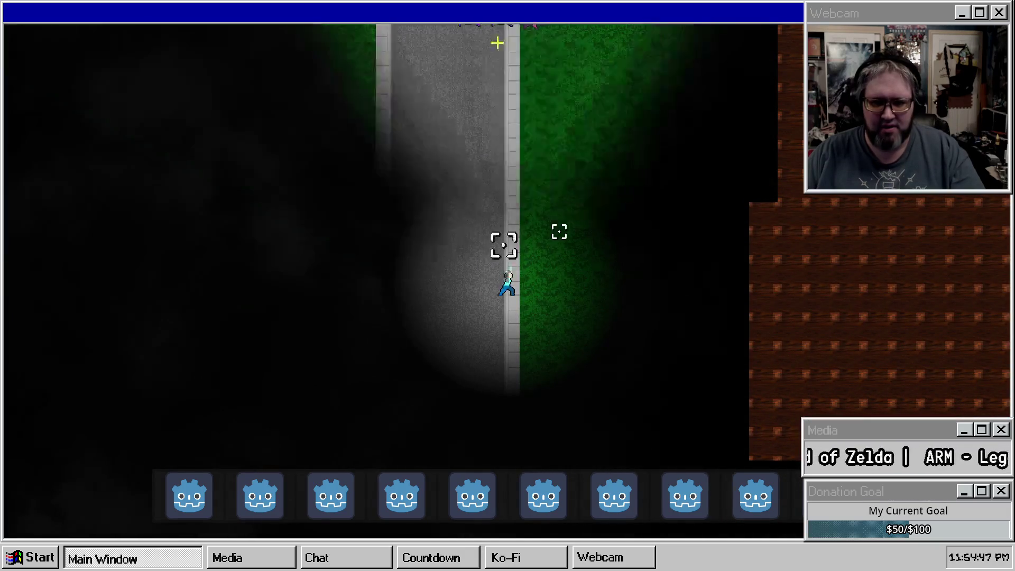
pyautogui.press('w')
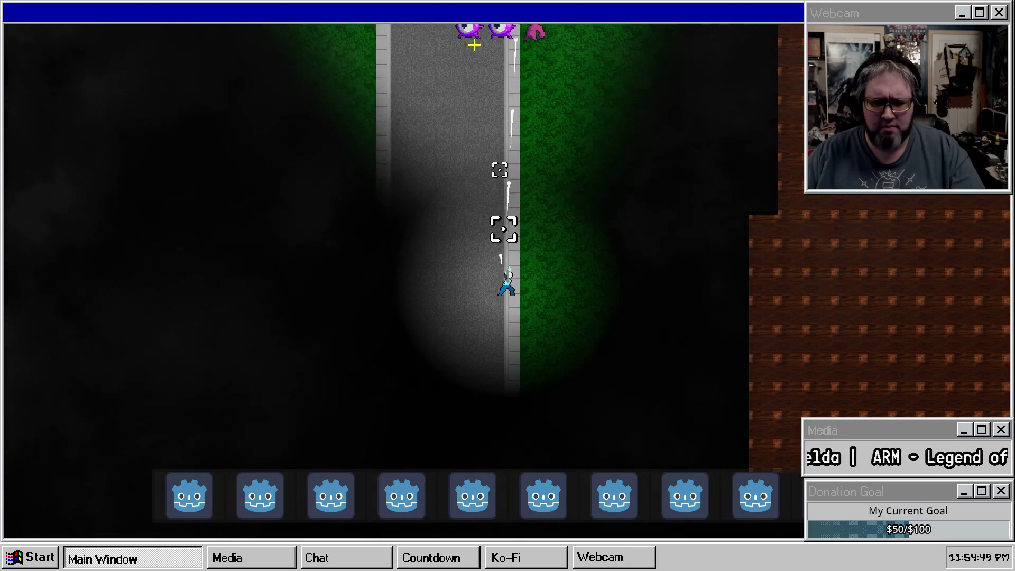
# Shoot at the purple enemies, then pause and Quit To Desktop
pyautogui.click(484, 41)
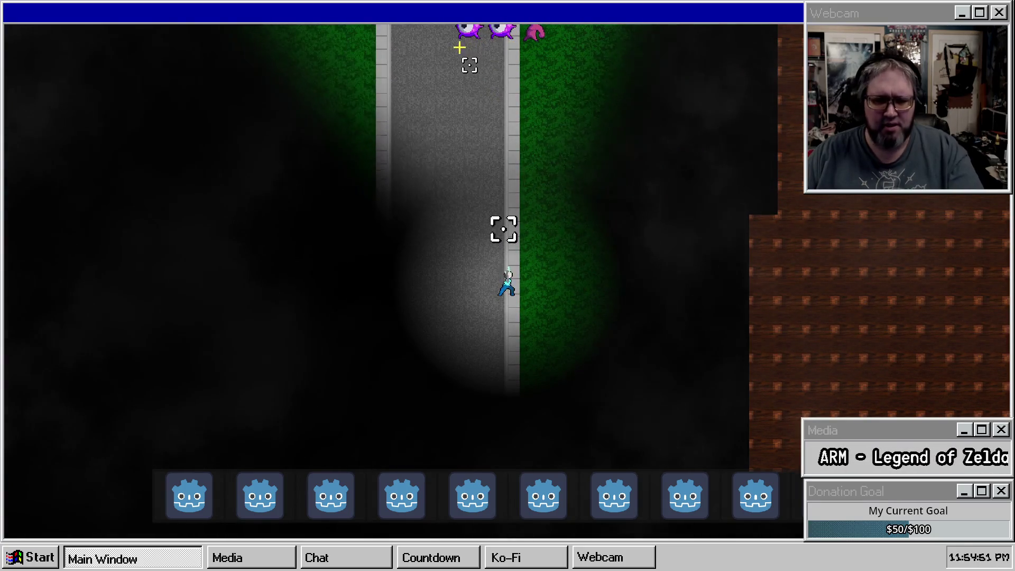
pyautogui.press('Escape')
pyautogui.click(507, 411)
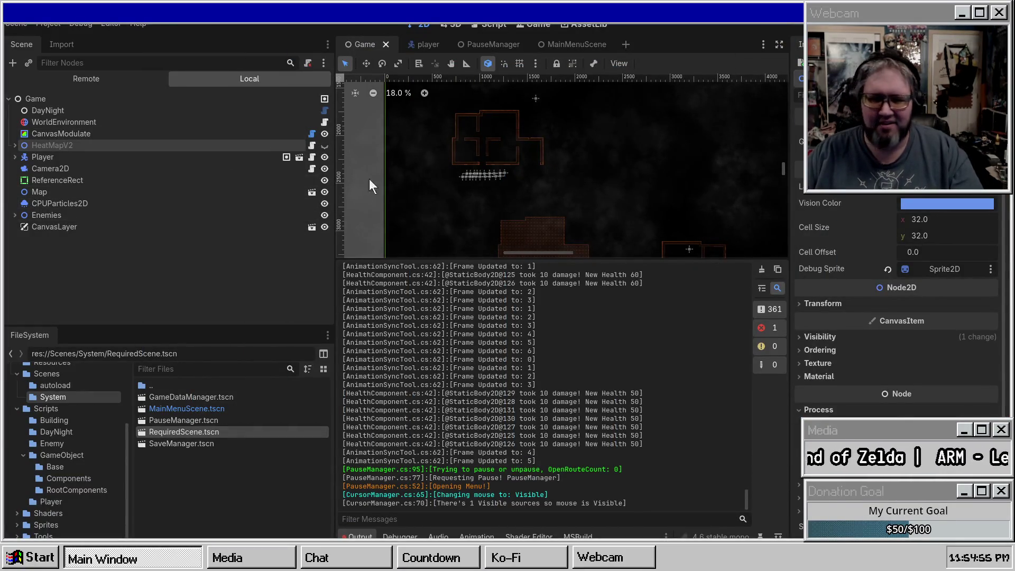
# Show the running game's remote scene tree and relaunch the game to its Game Paused menu
pyautogui.click(77, 80)
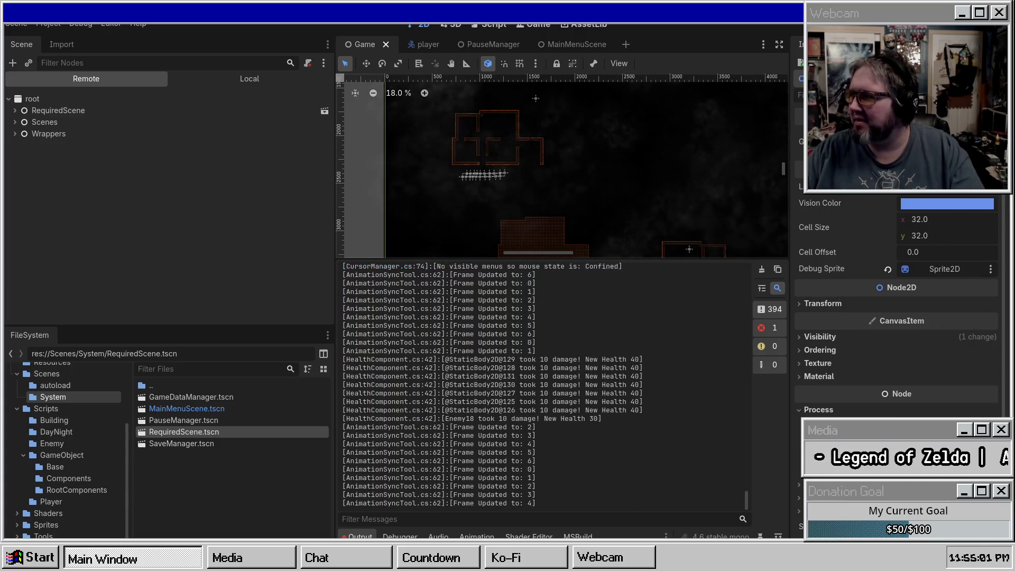
pyautogui.hotkey('alt', 'Tab')
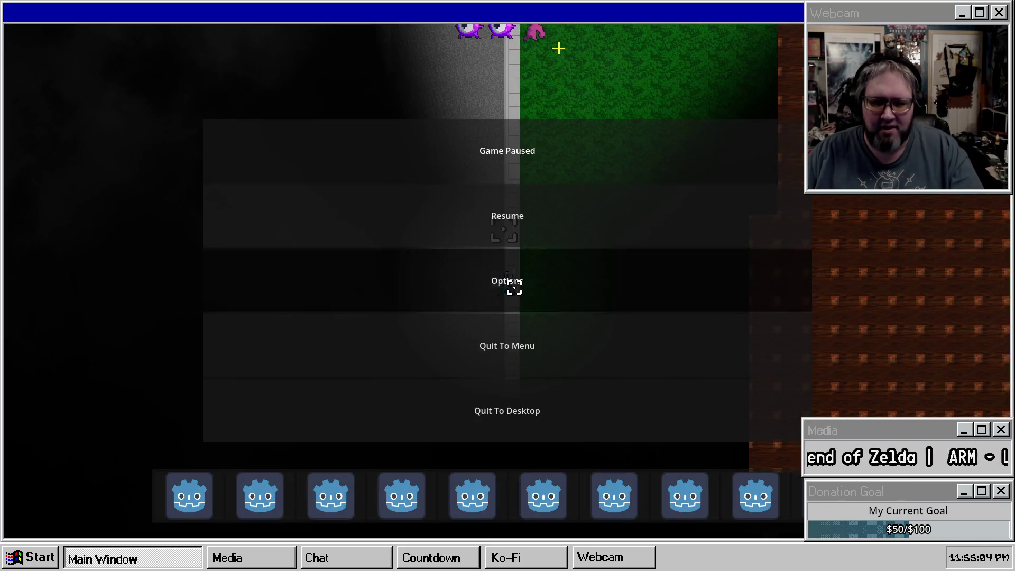
# In Options, turn VSync on (GRAPHICS_VSYNC_ON), keep WINDOWED at 1280x720, then resume play
pyautogui.click(515, 288)
pyautogui.click(596, 362)
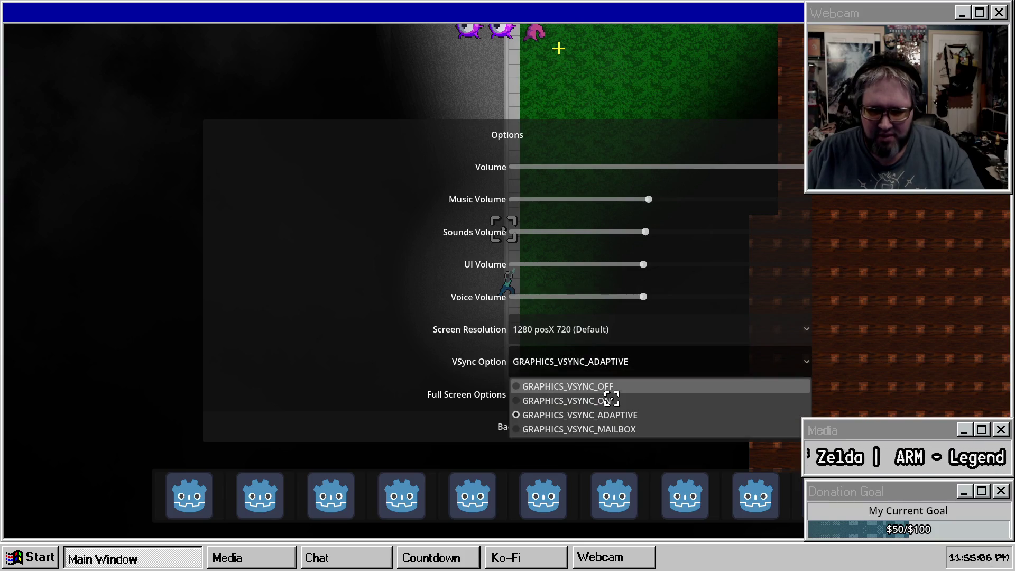
pyautogui.click(598, 401)
pyautogui.click(599, 395)
pyautogui.click(599, 395)
pyautogui.click(586, 335)
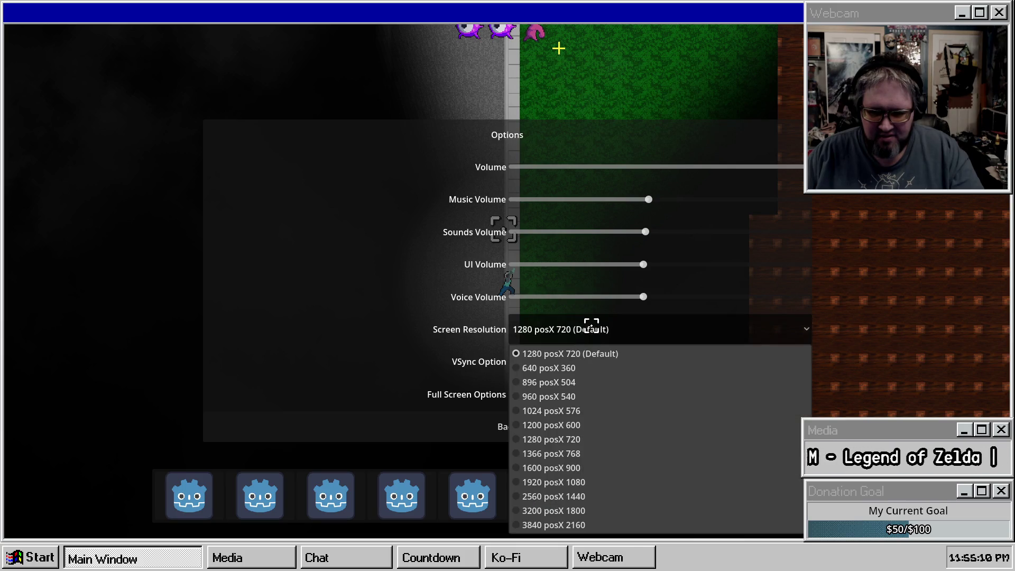
pyautogui.click(591, 326)
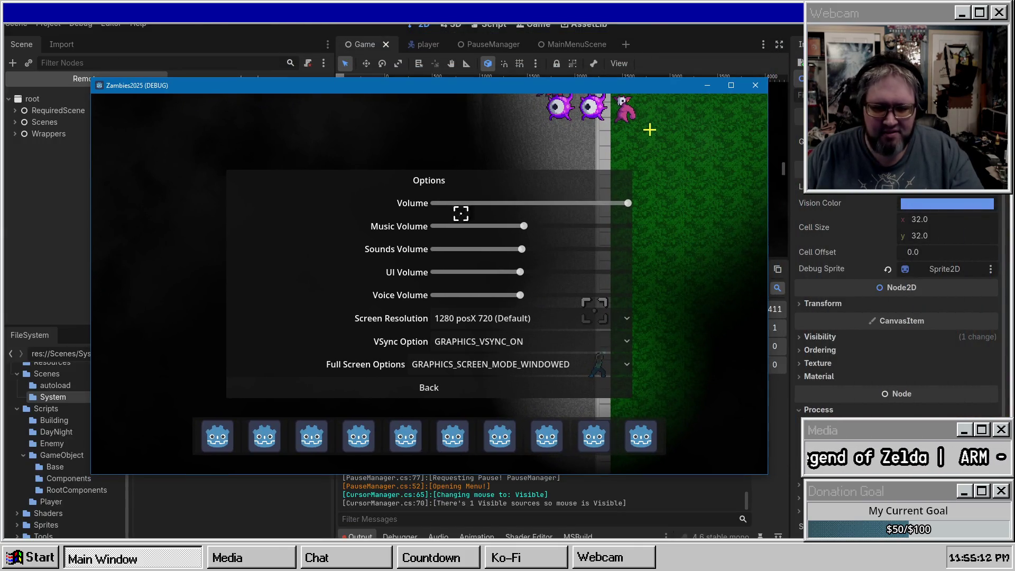
pyautogui.click(447, 386)
pyautogui.click(455, 253)
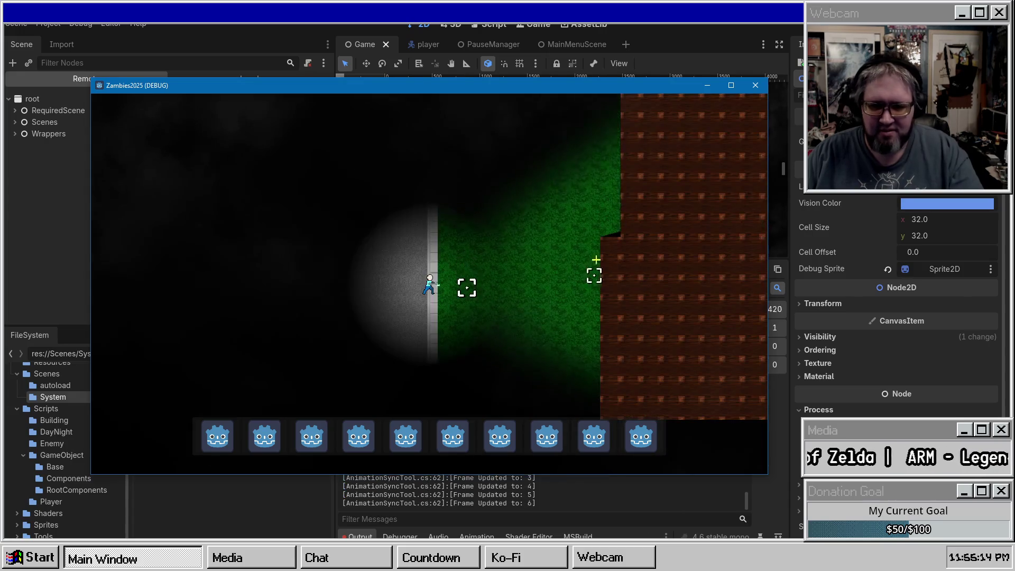
# Walk the player through the brick building onto the grass, pause, and drag the game window aside
pyautogui.hotkey('w', 'd')
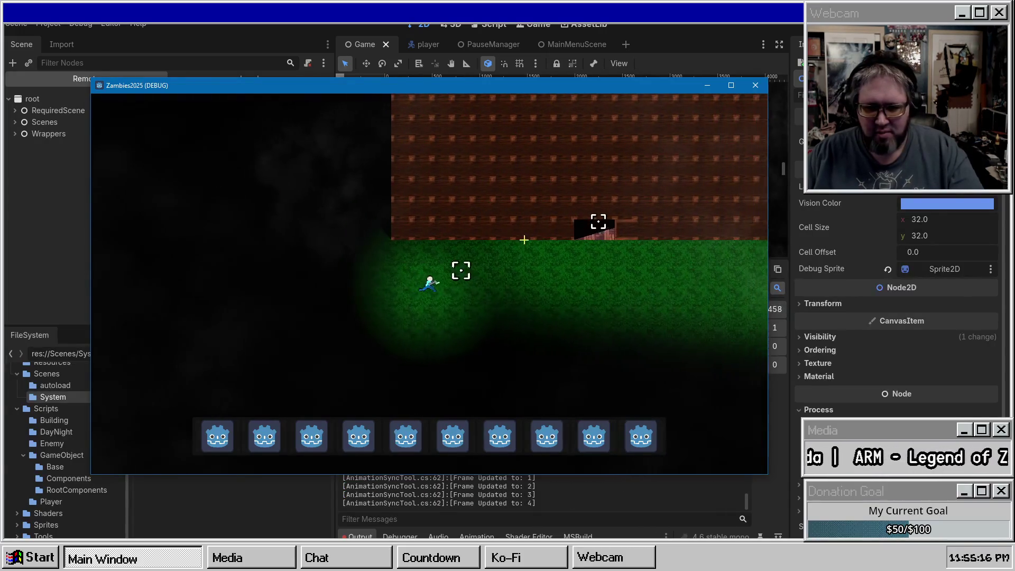
pyautogui.press('w')
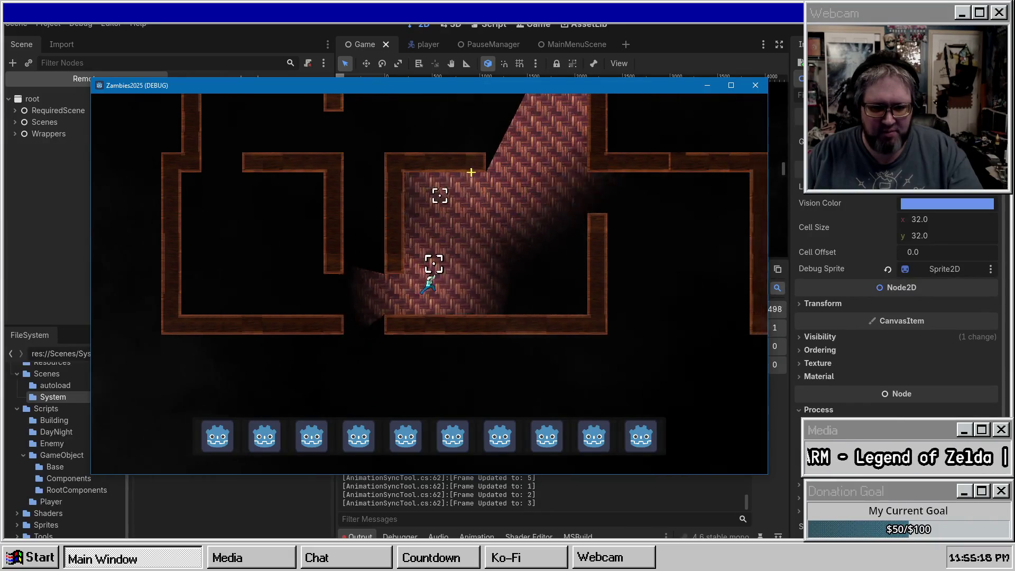
pyautogui.press('a')
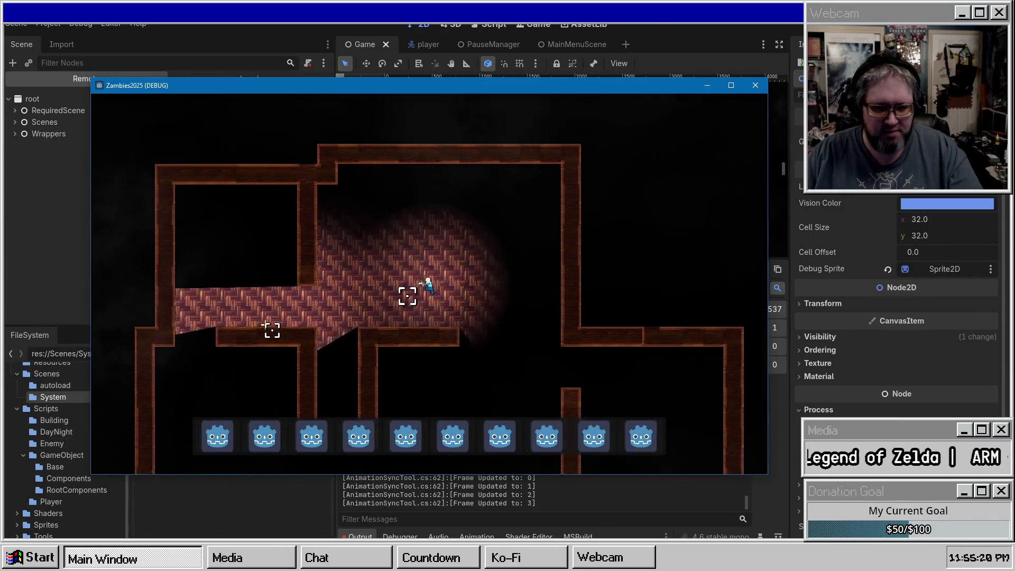
pyautogui.press('a')
pyautogui.press('s')
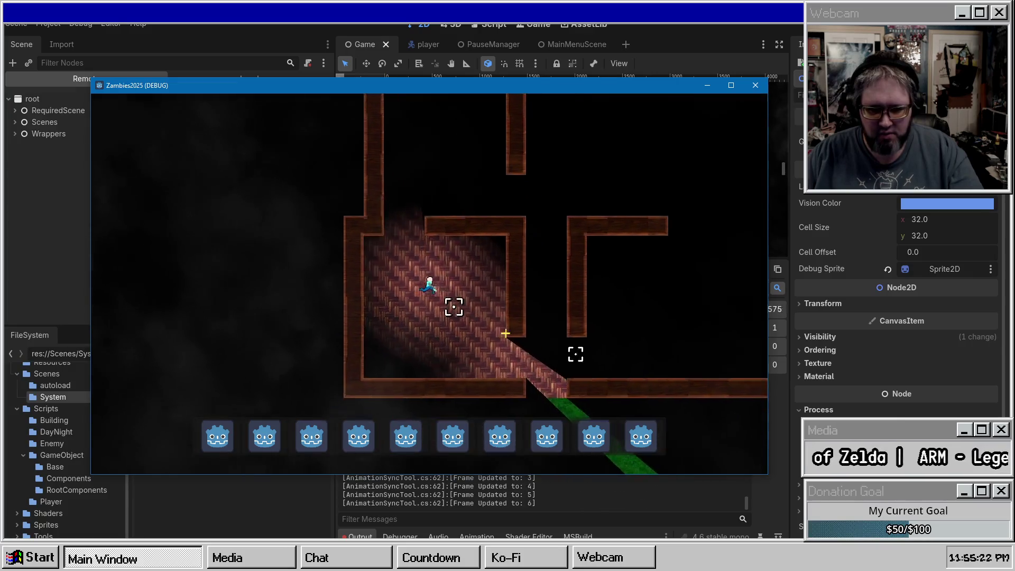
pyautogui.press('s')
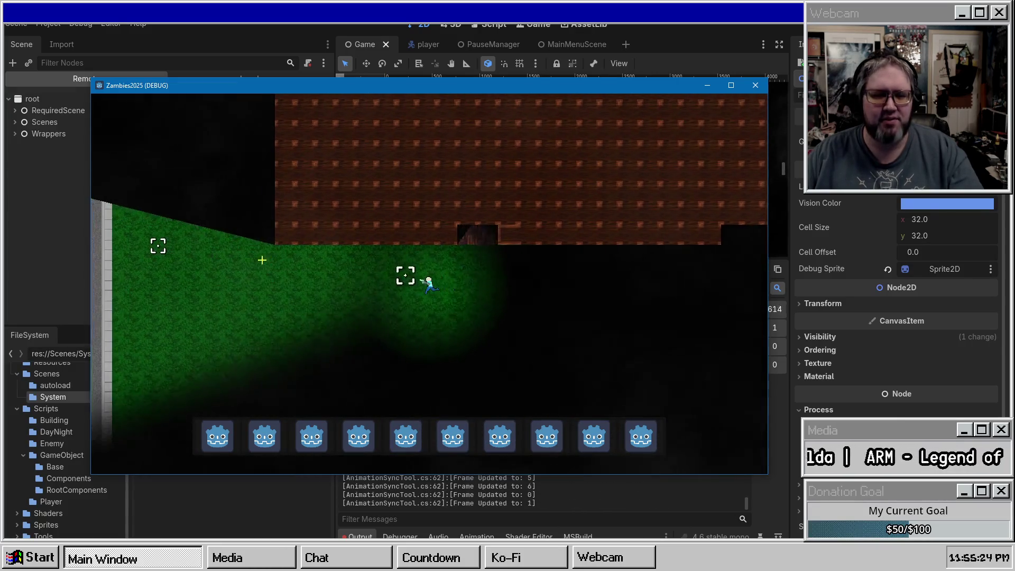
pyautogui.press('s')
pyautogui.press('a')
pyautogui.press('Escape')
pyautogui.moveTo(474, 82); pyautogui.dragTo(1014, 100)
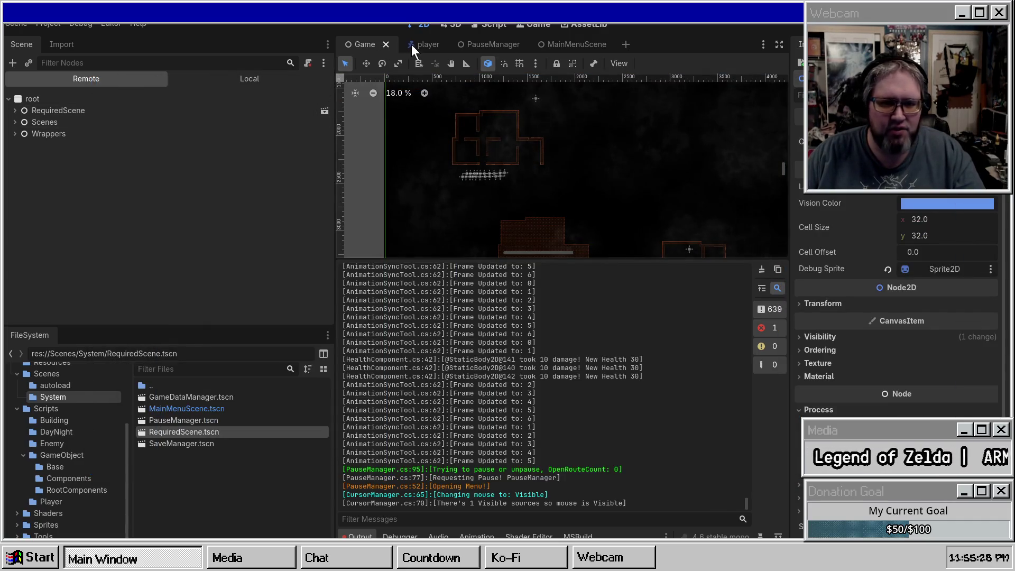
# Open crate_2.tscn from the Prefabs folder and view its local node tree
pyautogui.scroll(4, 53, 407)
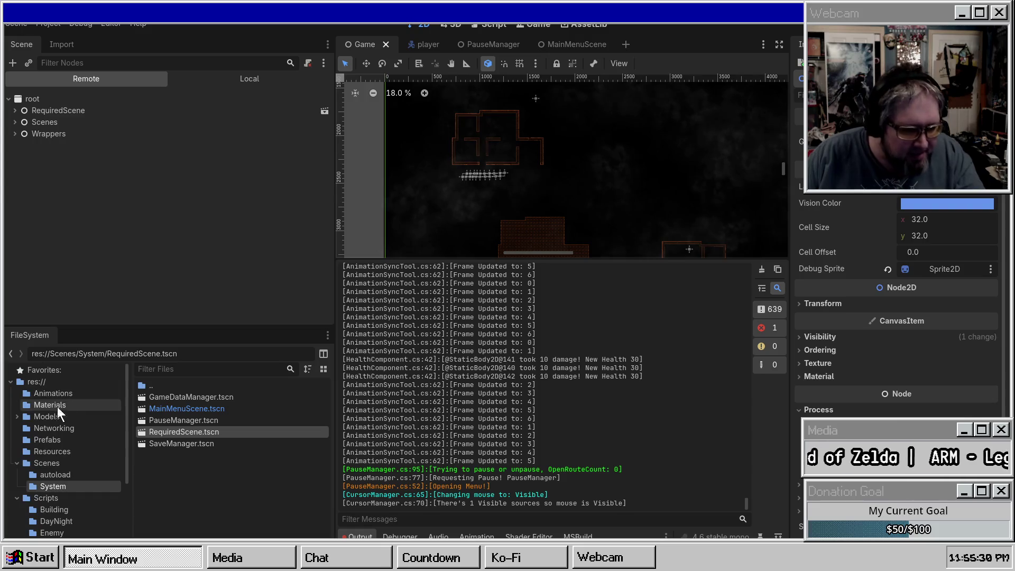
pyautogui.click(52, 439)
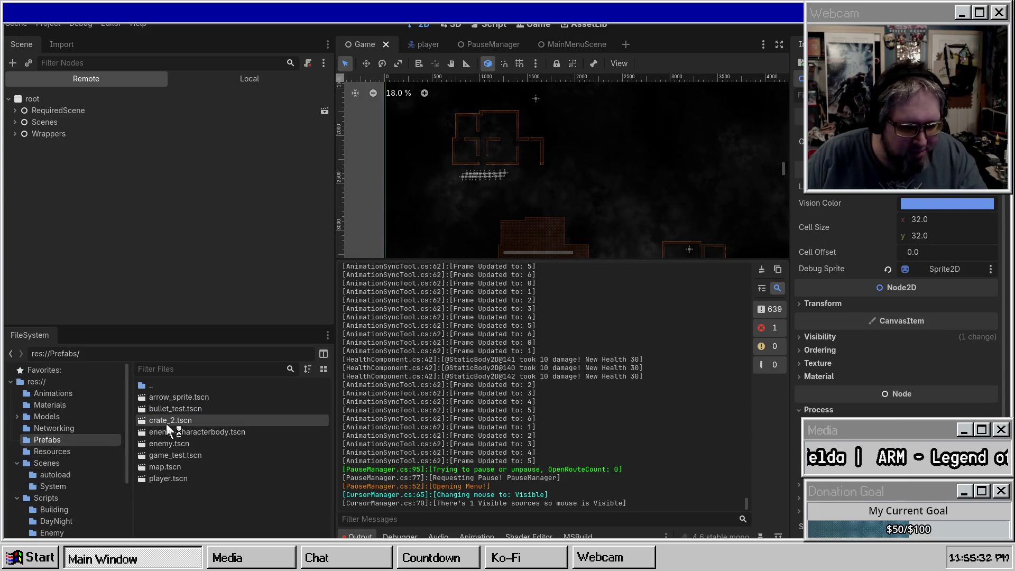
pyautogui.doubleClick(167, 422)
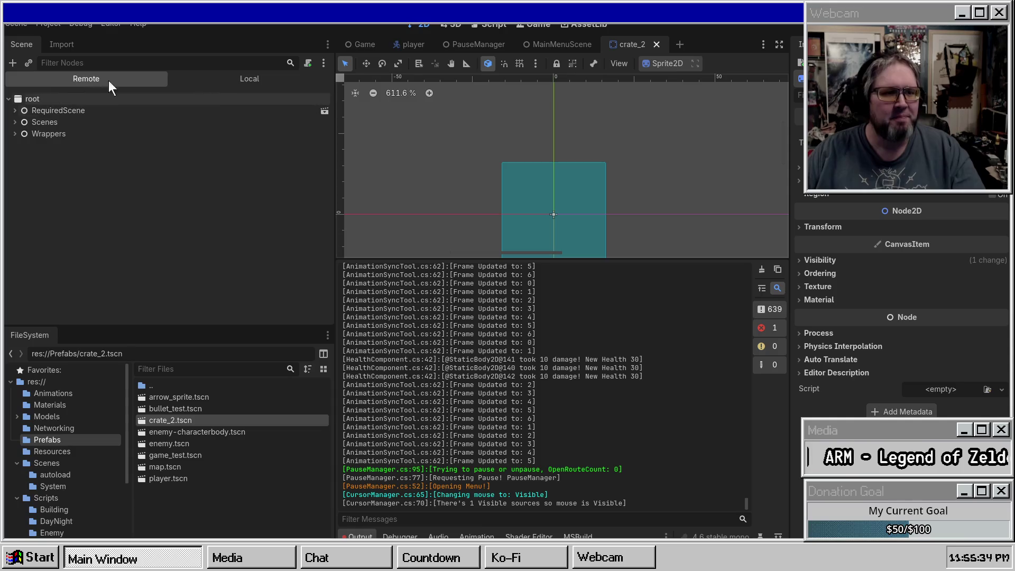
pyautogui.click(204, 79)
# Make the CrateSmall sprite visible, save the crate_2 scene, and return to the game
pyautogui.click(324, 135)
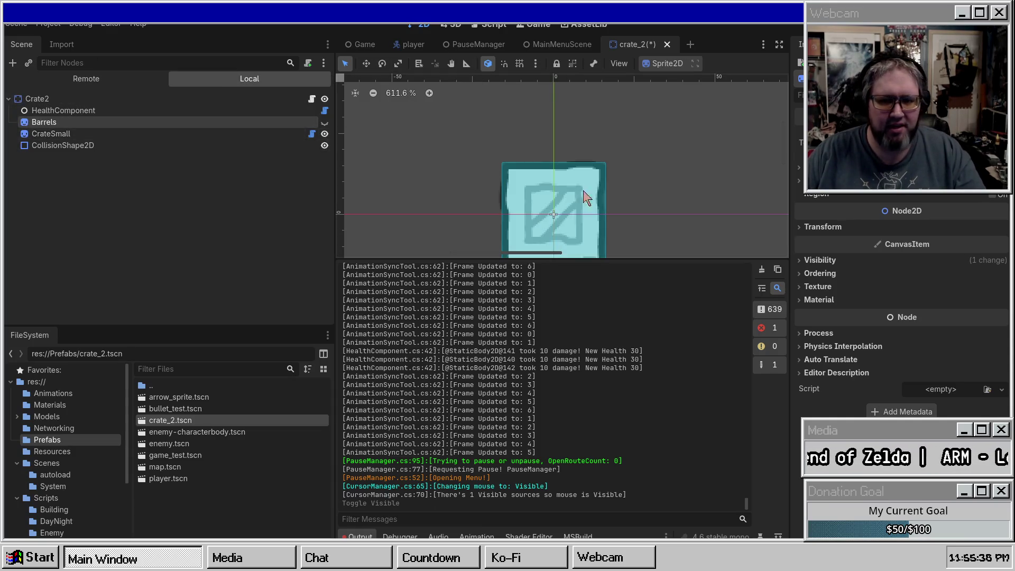
pyautogui.hotkey('ctrl', 's')
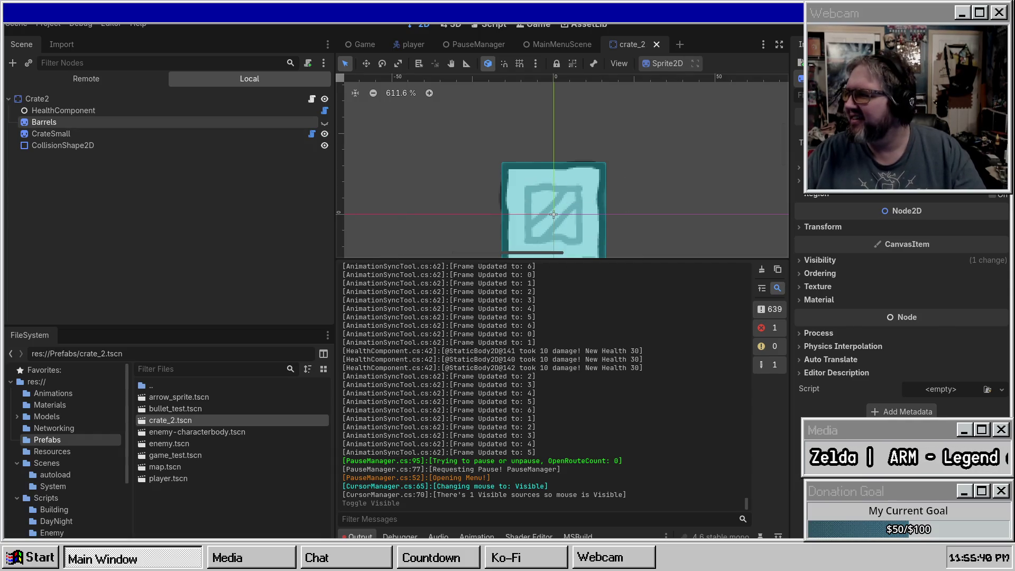
pyautogui.hotkey('alt', 'Tab')
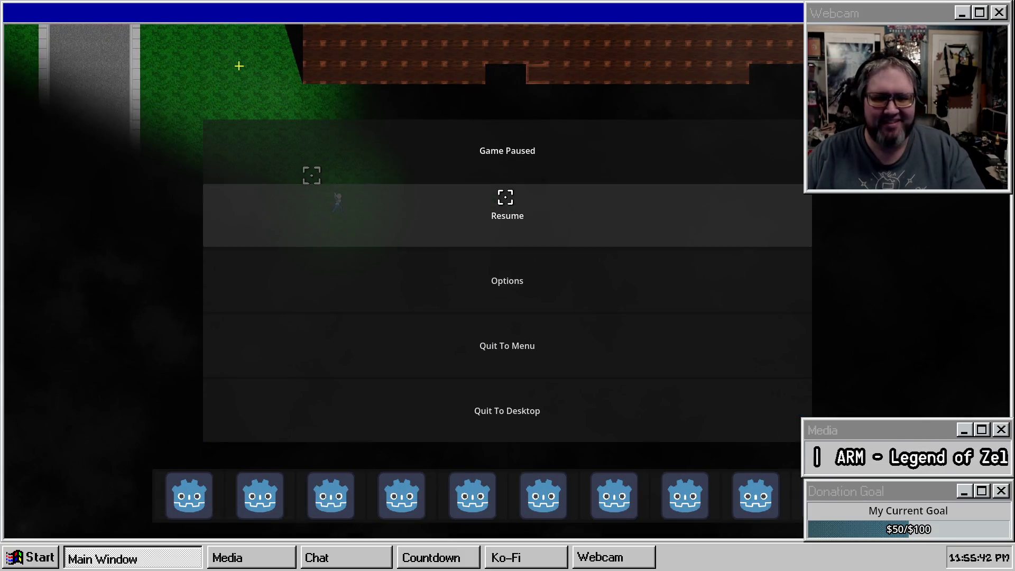
# Resume the game and walk the player around the crates on the road and onto the grass
pyautogui.click(505, 201)
pyautogui.press('w')
pyautogui.press('a')
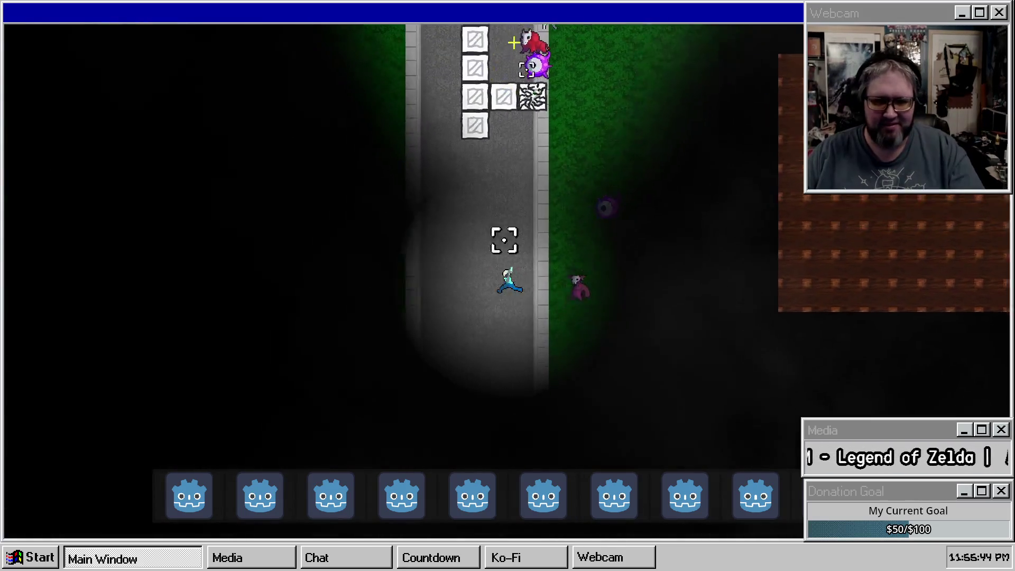
pyautogui.press('a')
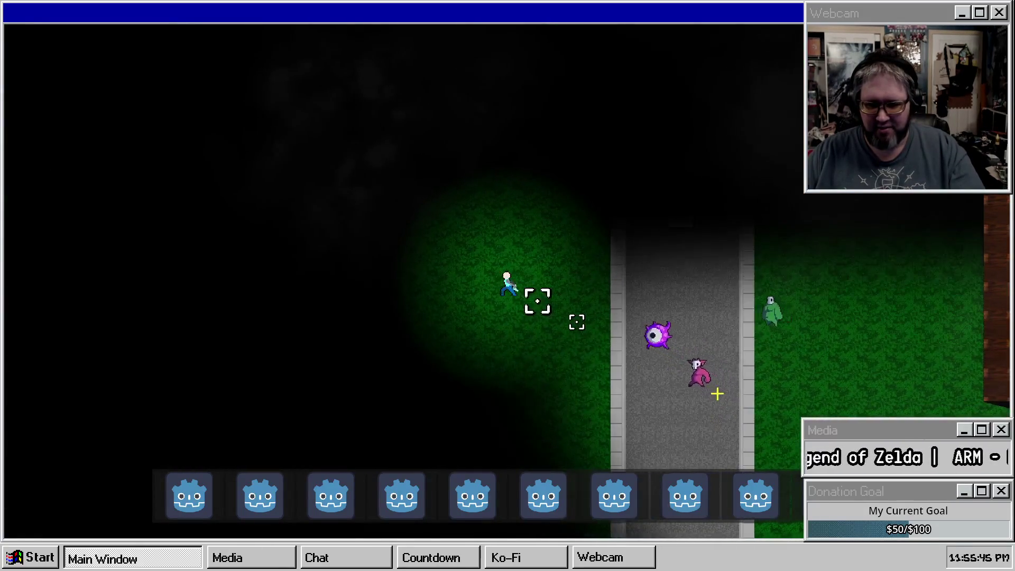
pyautogui.press('d')
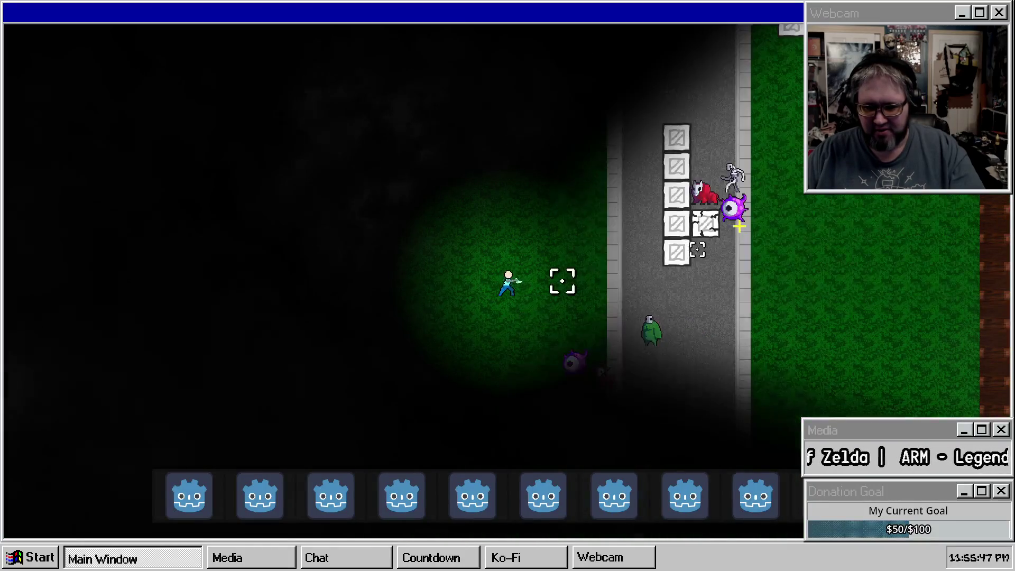
pyautogui.press('d')
pyautogui.press('w')
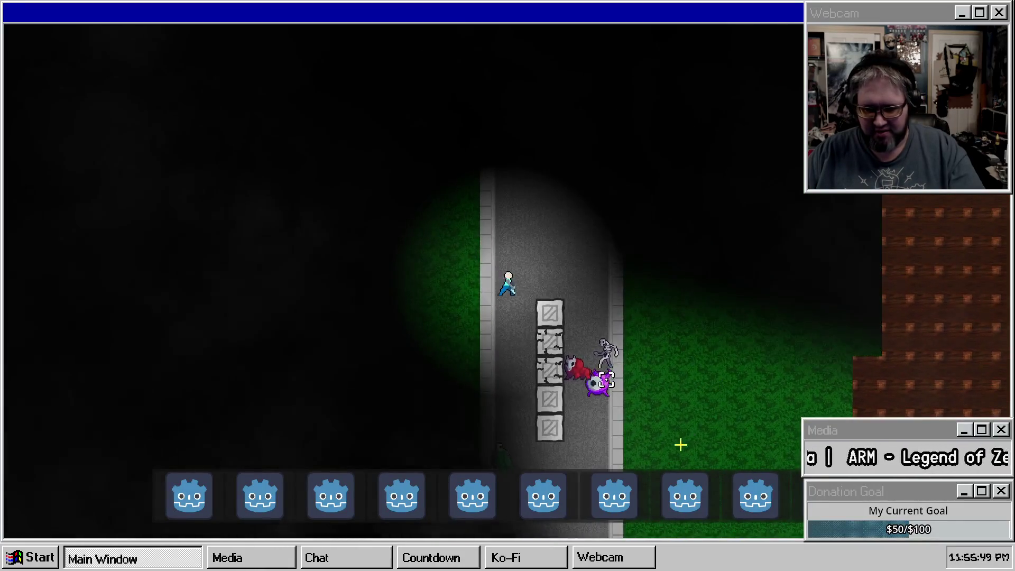
pyautogui.press('d')
pyautogui.press('s')
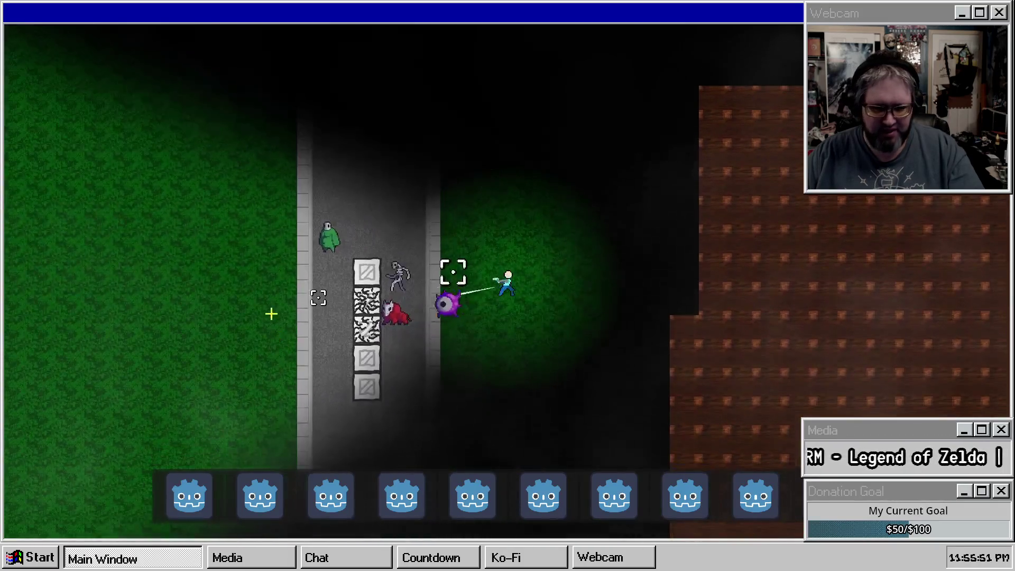
# Move the player around the crates while shooting, then head toward the brick building
pyautogui.press('s')
pyautogui.press('a')
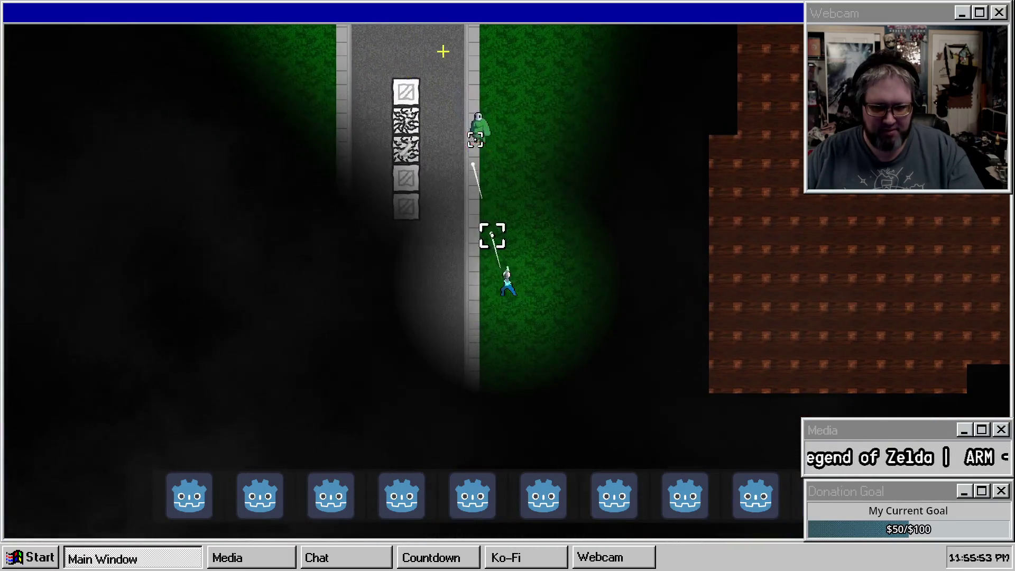
pyautogui.press('s')
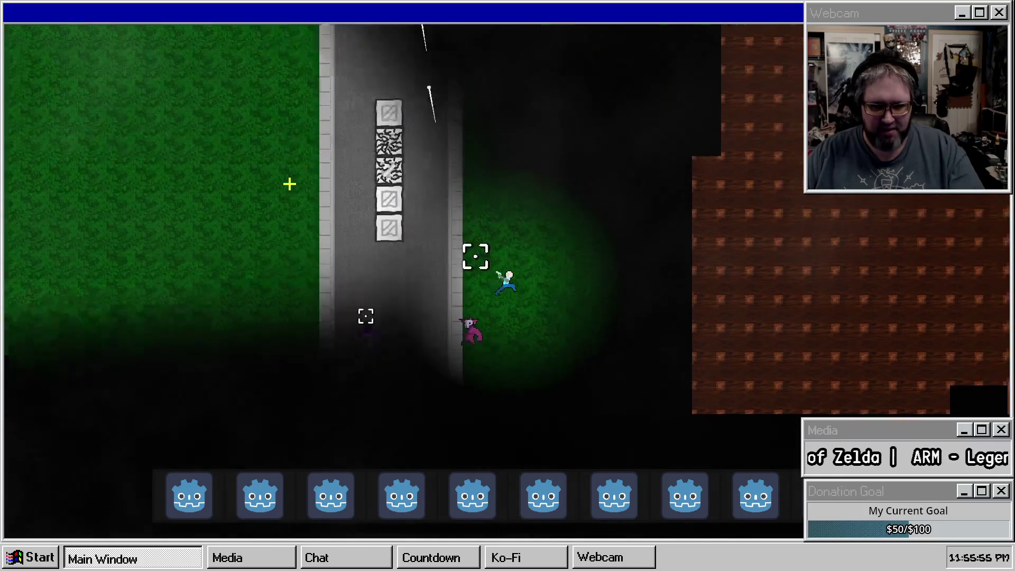
pyautogui.press('w')
pyautogui.press('a')
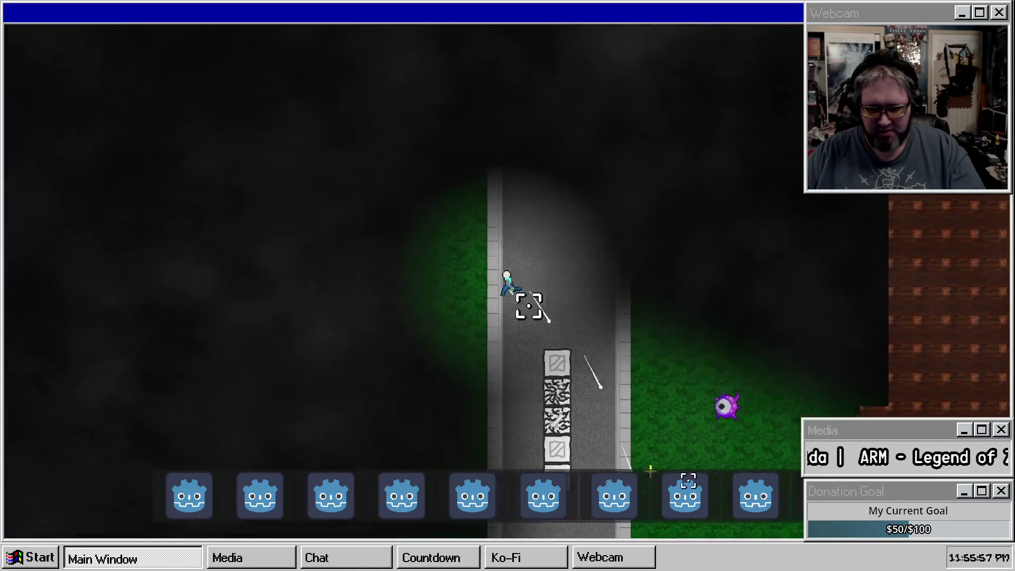
pyautogui.press('s')
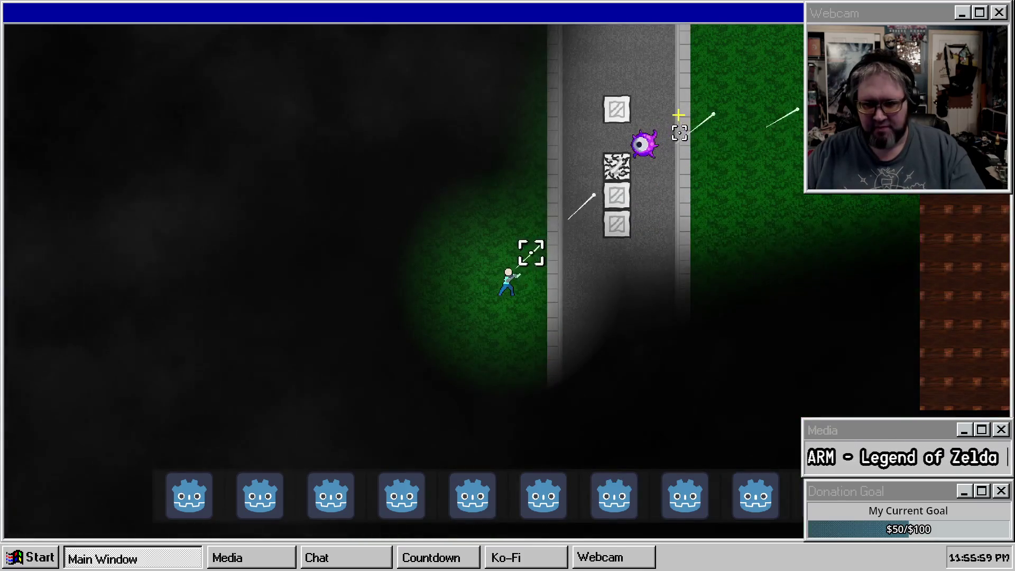
pyautogui.press('d')
pyautogui.press('d')
pyautogui.press('w')
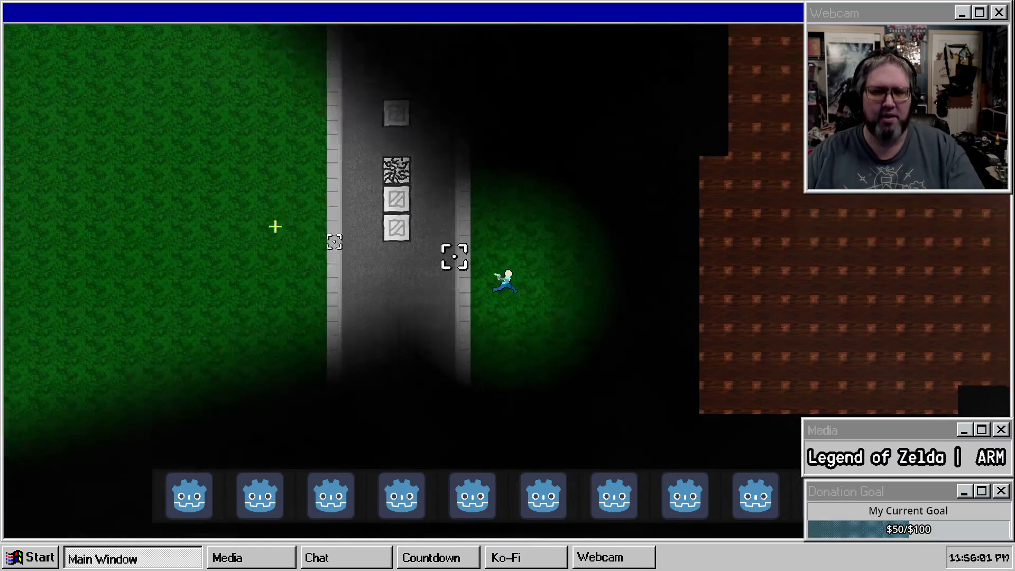
pyautogui.press('s')
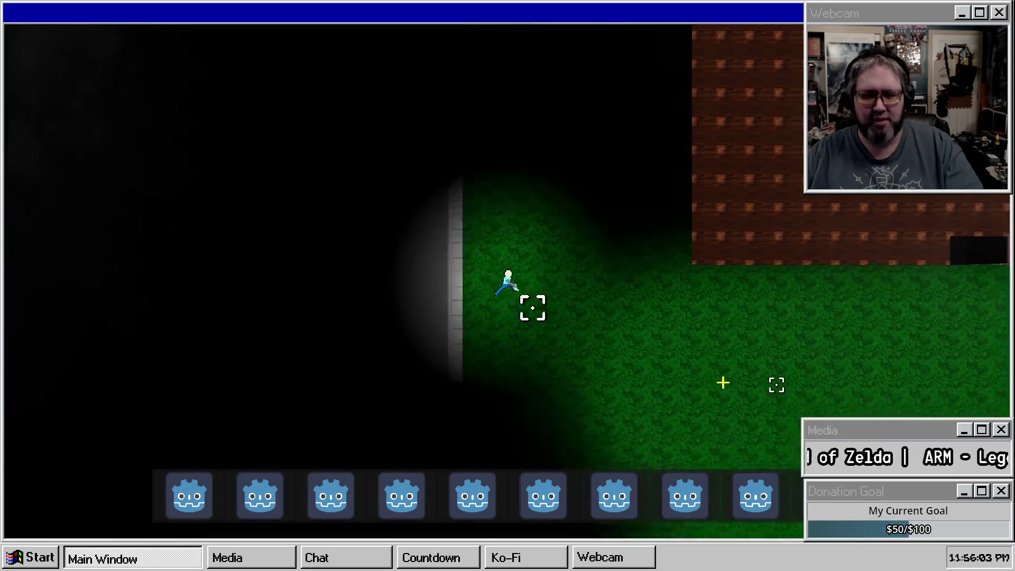
pyautogui.press('d')
# Pause the game, switch it from fullscreen to windowed with F11, and place the window over the editor
pyautogui.press('Escape')
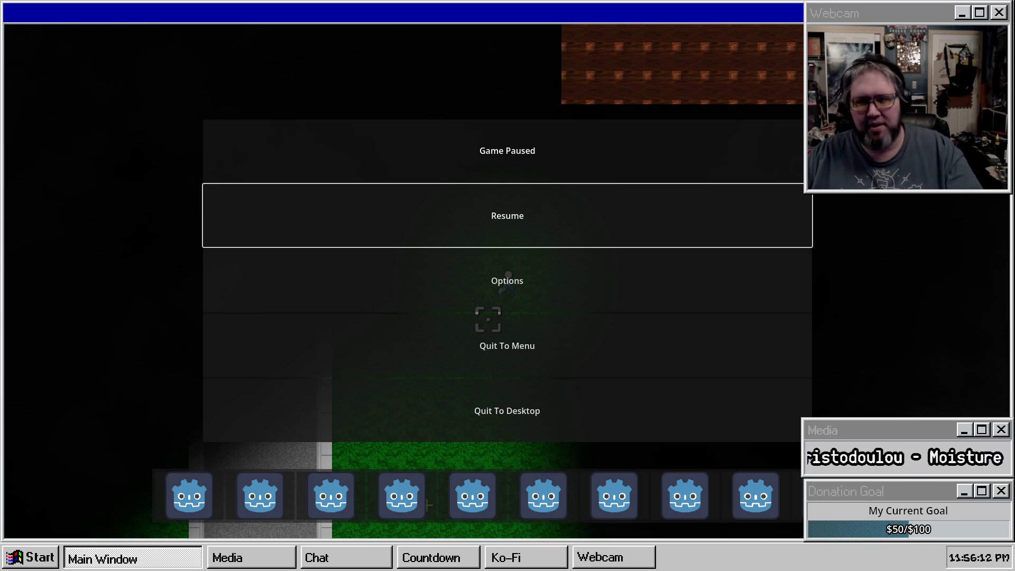
pyautogui.press('F11')
pyautogui.moveTo(441, 109); pyautogui.dragTo(575, 79)
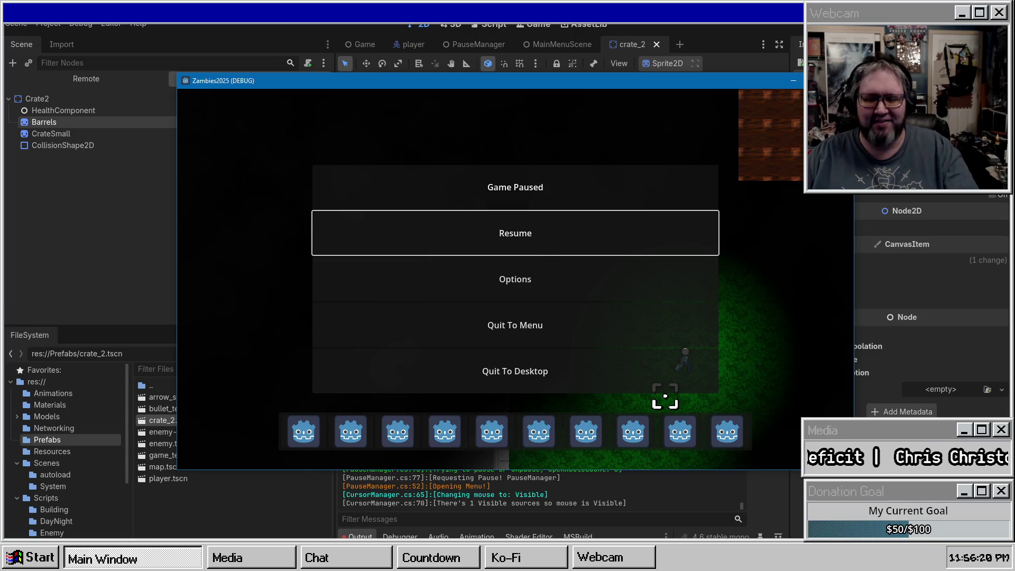
# Stop the game and review the Game, MainMenuScene and PauseManager scenes, enlarging the canvas to show Options
pyautogui.press('F8')
pyautogui.click(364, 44)
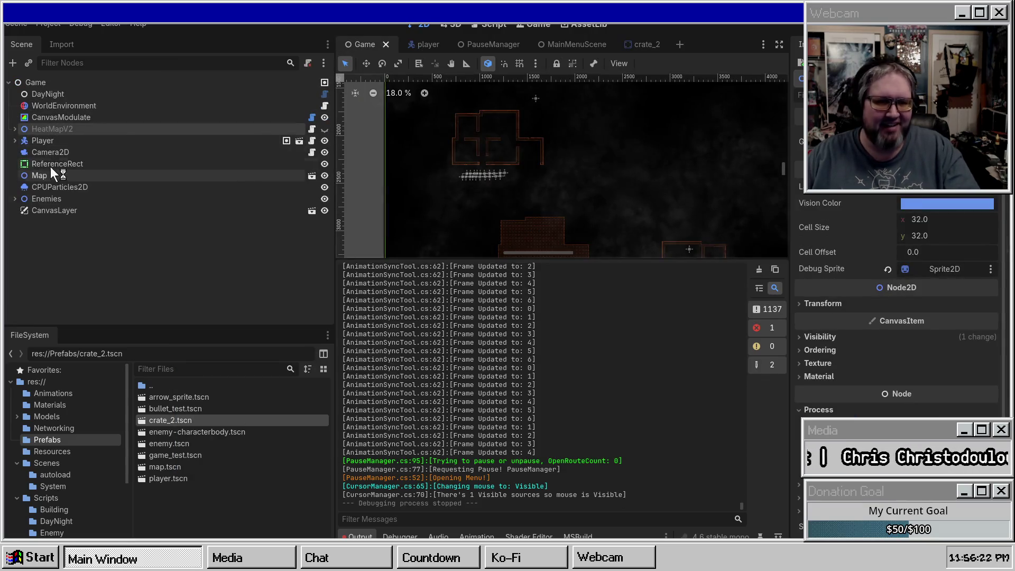
pyautogui.click(581, 45)
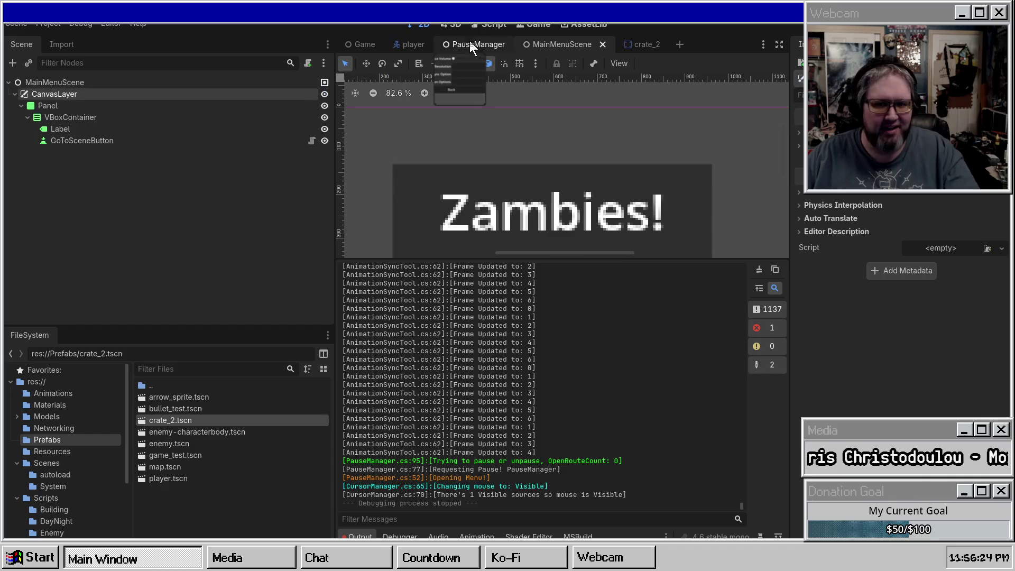
pyautogui.hotkey('ctrl', 'shift', 'Tab')
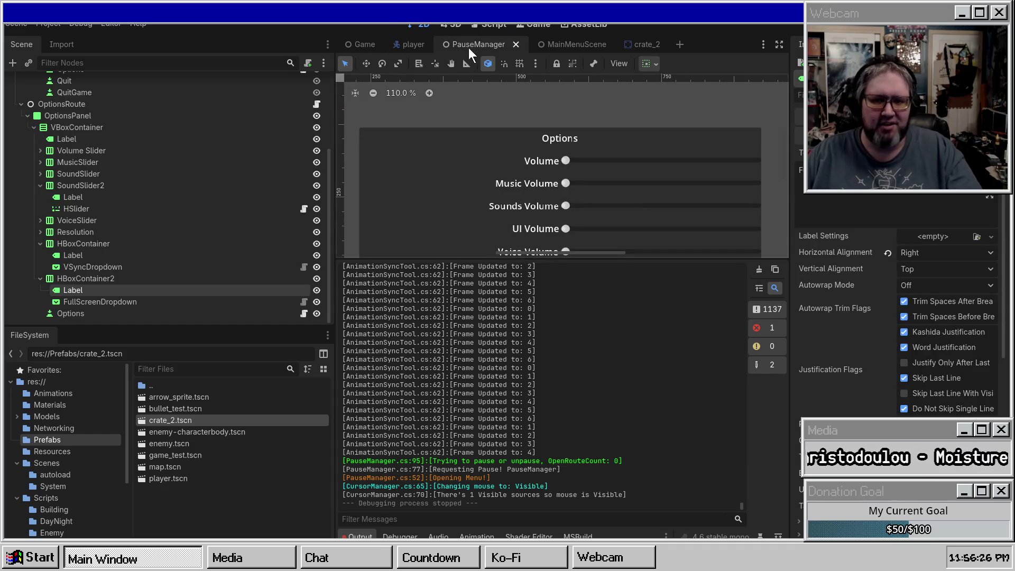
pyautogui.moveTo(662, 255); pyautogui.dragTo(662, 455)
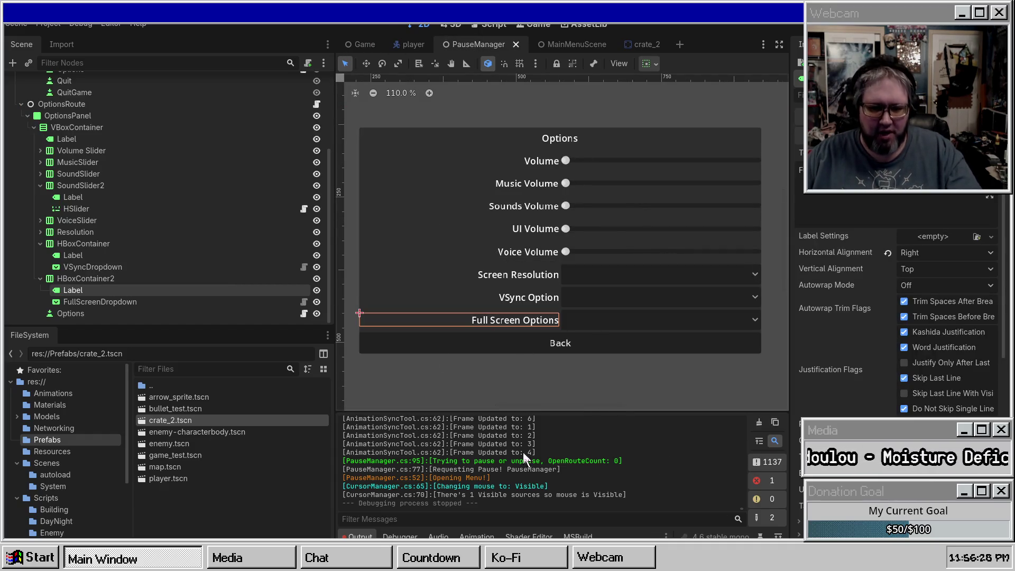
# Close PauseManager, save, then open the inventory scene from the Game scene's CanvasLayer
pyautogui.click(516, 45)
pyautogui.hotkey('ctrl', 's')
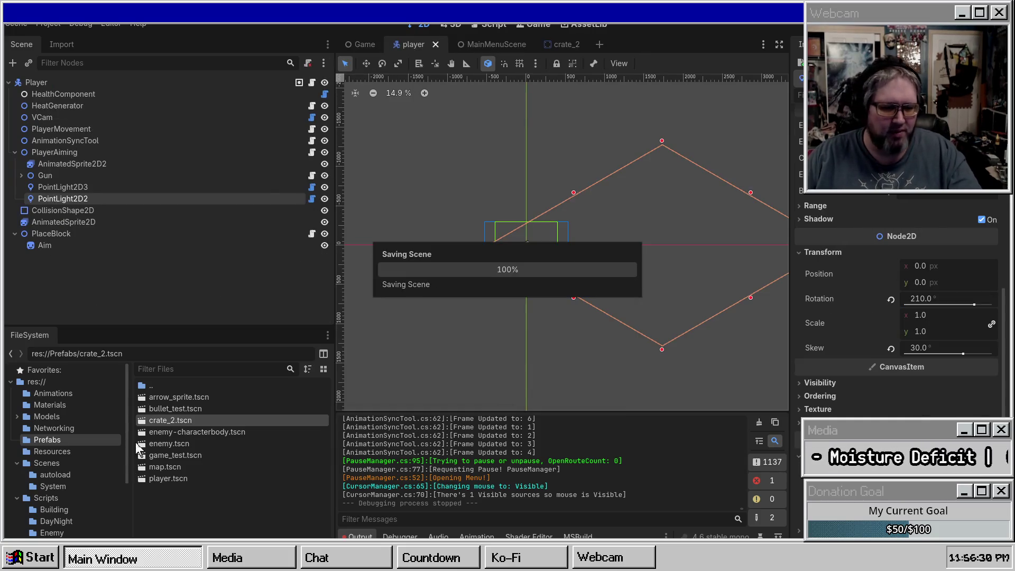
pyautogui.click(62, 466)
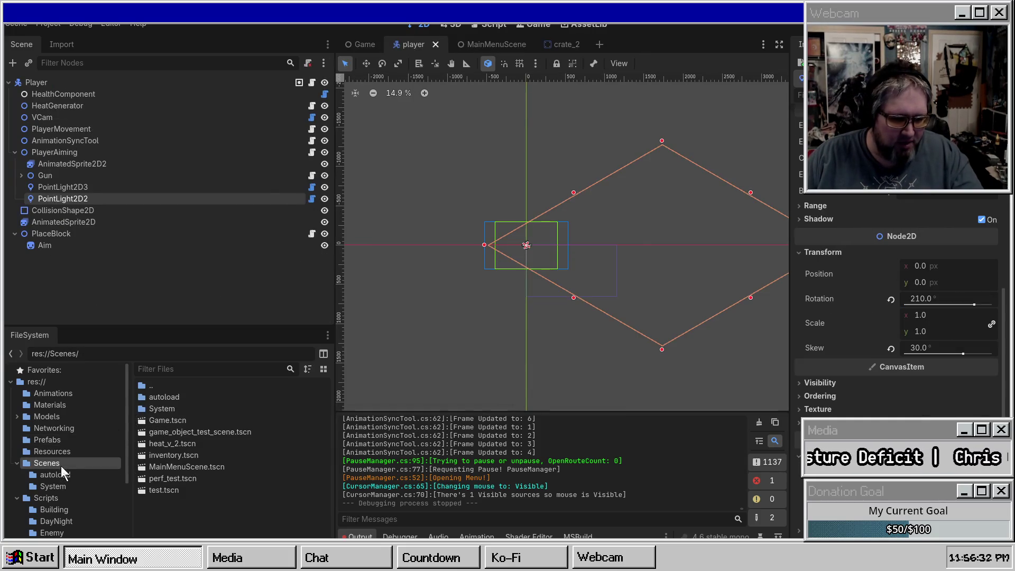
pyautogui.click(362, 44)
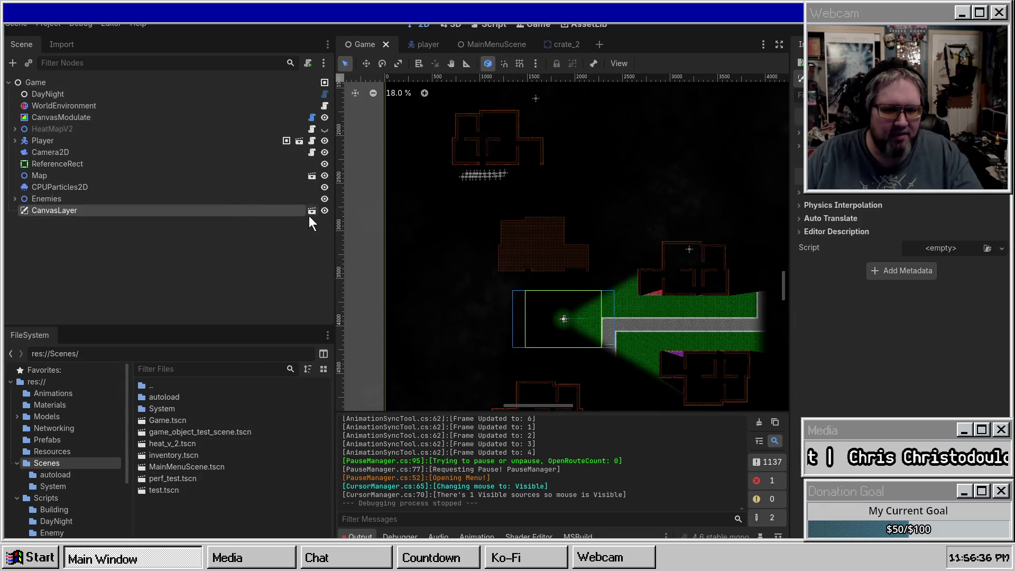
pyautogui.click(311, 211)
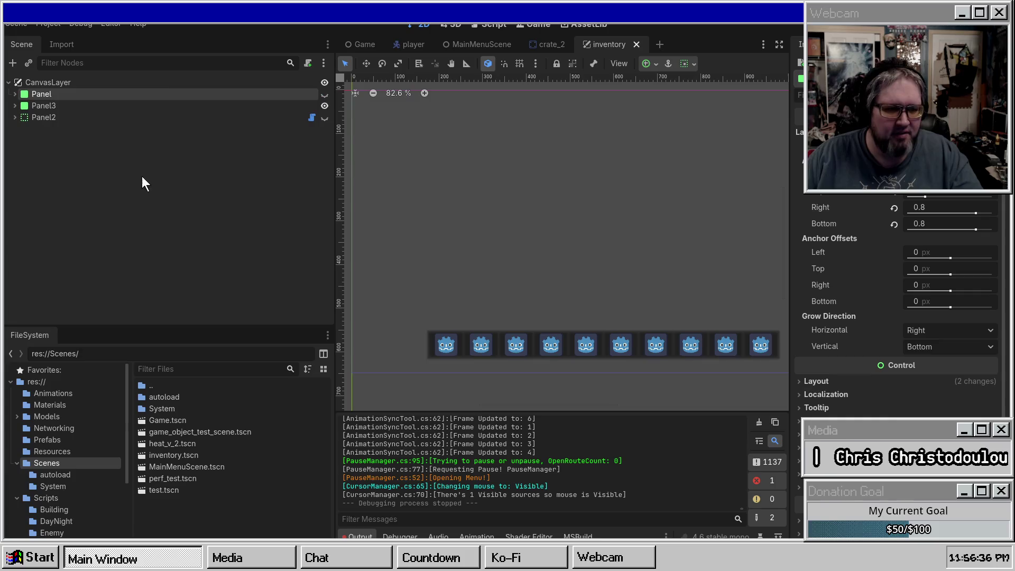
# Make the inventory grid Panel visible above the hotbar
pyautogui.click(324, 94)
pyautogui.scroll(1, 729, 206)
pyautogui.scroll(-1, 679, 232)
pyautogui.scroll(1, 640, 314)
pyautogui.scroll(-1, 503, 323)
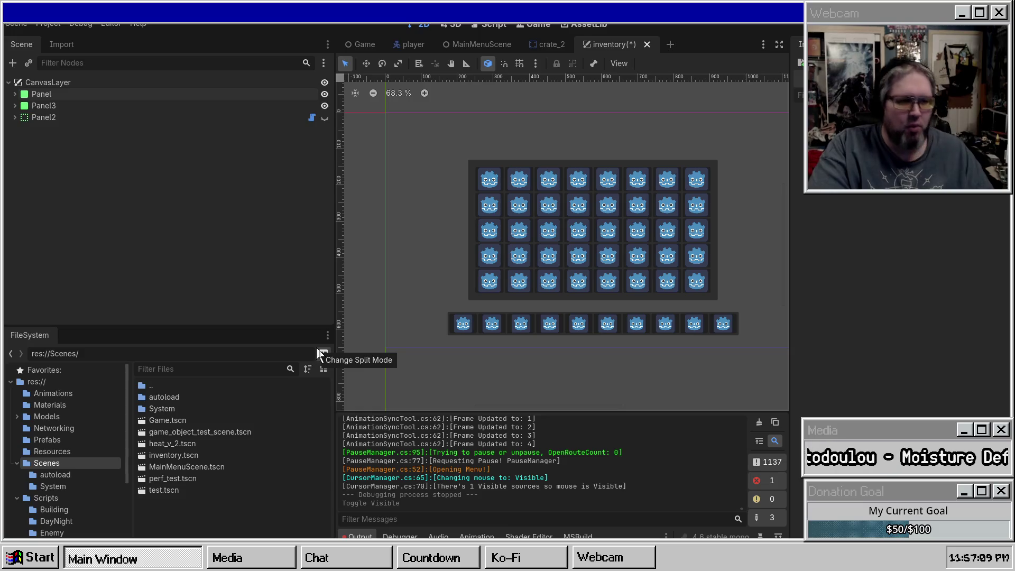
pyautogui.hscroll(2, 447, 242)
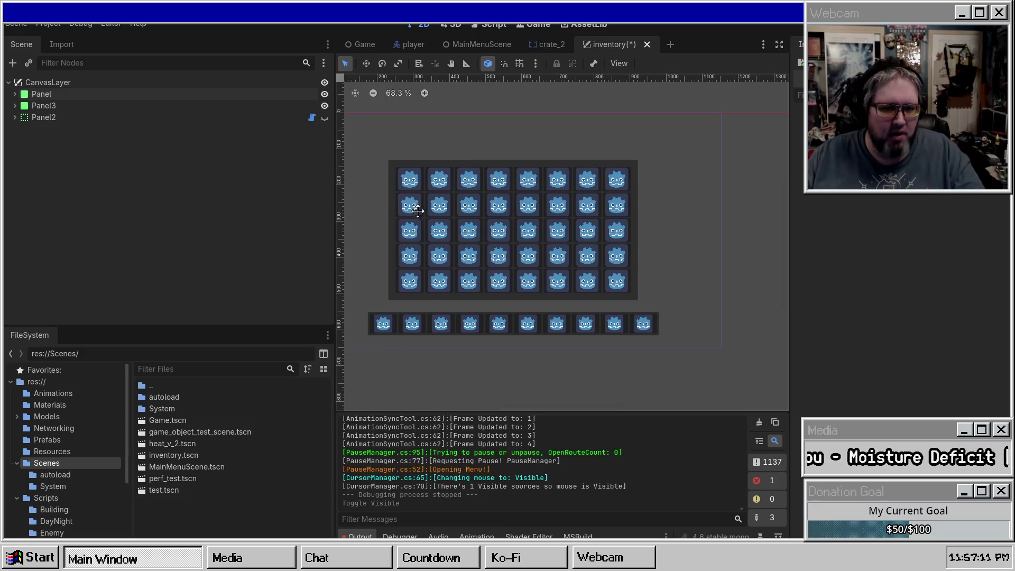
# Return to the Game scene, enlarge the output area, and bring up the Windows Start menu
pyautogui.click(349, 43)
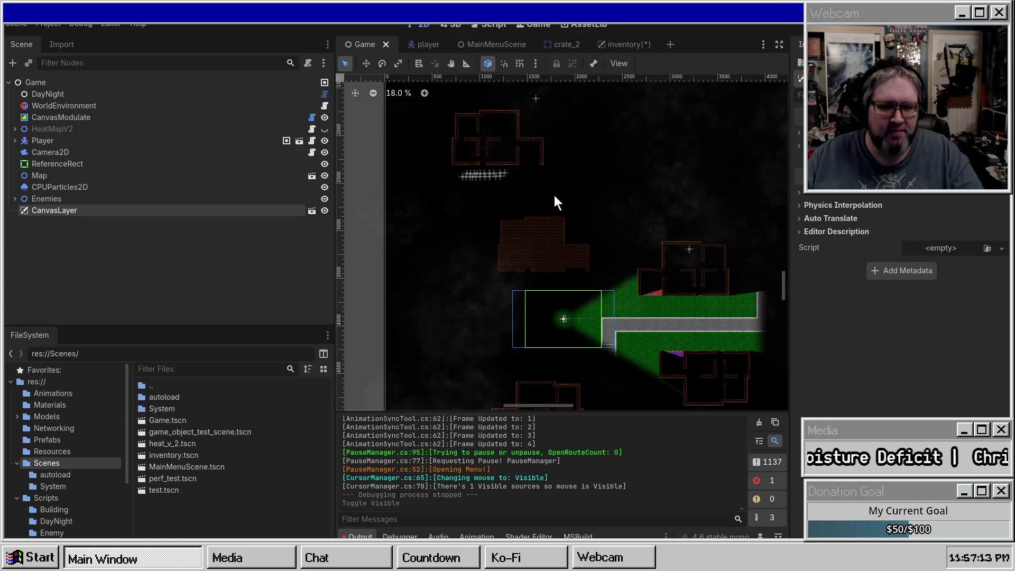
pyautogui.scroll(1, 555, 195)
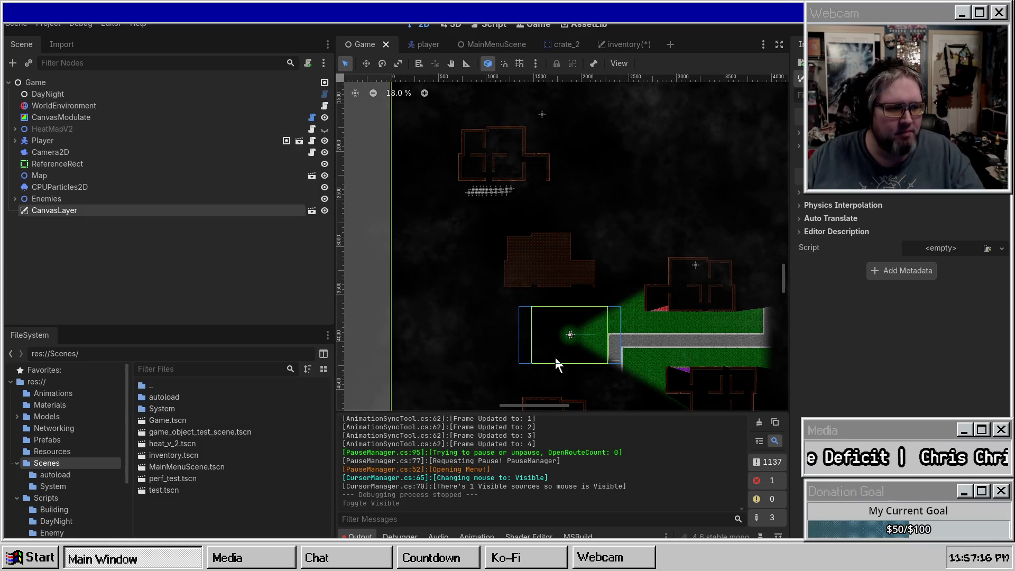
pyautogui.moveTo(519, 410)
pyautogui.mouseDown()
pyautogui.moveTo(519, 302)
pyautogui.moveTo(519, 312)
pyautogui.mouseUp()
pyautogui.press('super')
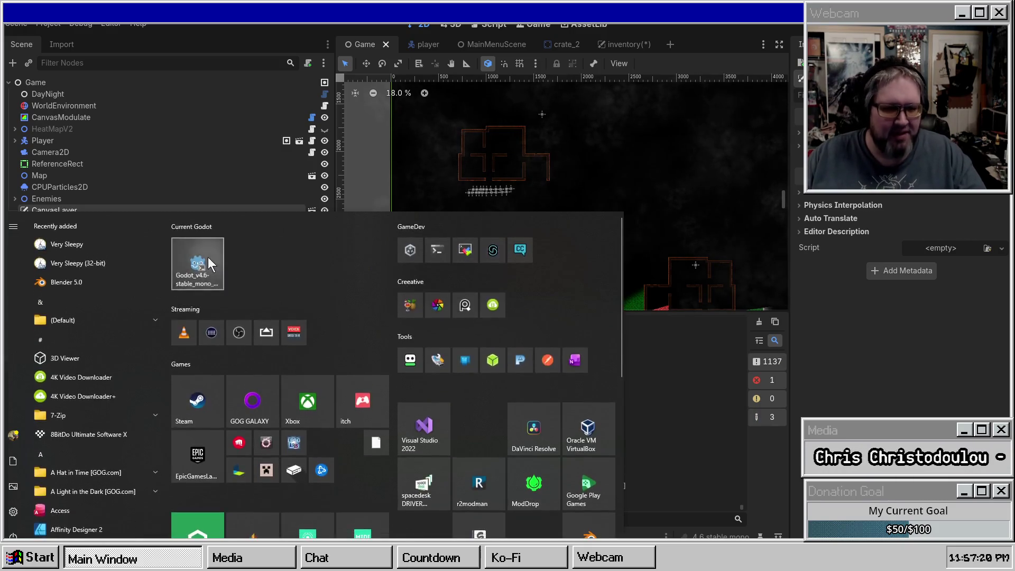
# Launch a second Godot instance from the Start menu, then close its Project Manager window
pyautogui.click(208, 257)
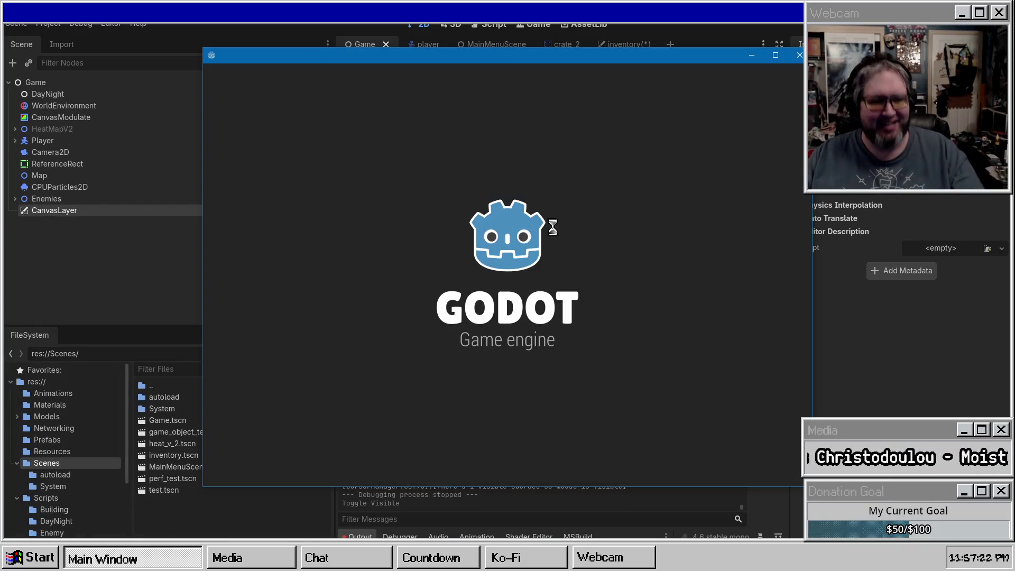
pyautogui.moveTo(721, 119)
pyautogui.mouseDown()
pyautogui.moveTo(710, 255)
pyautogui.moveTo(725, 419)
pyautogui.moveTo(702, 48)
pyautogui.mouseUp()
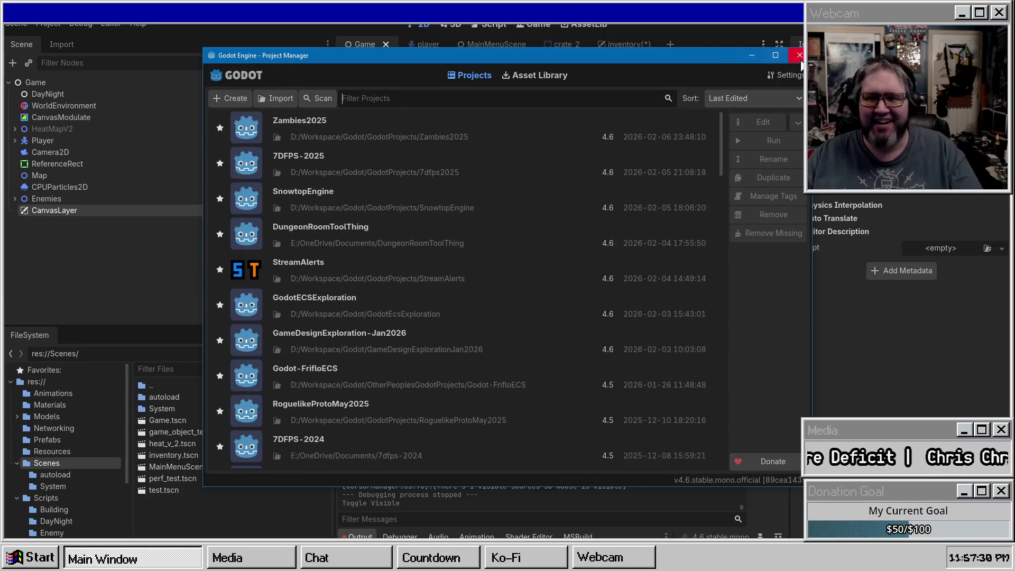
pyautogui.click(799, 55)
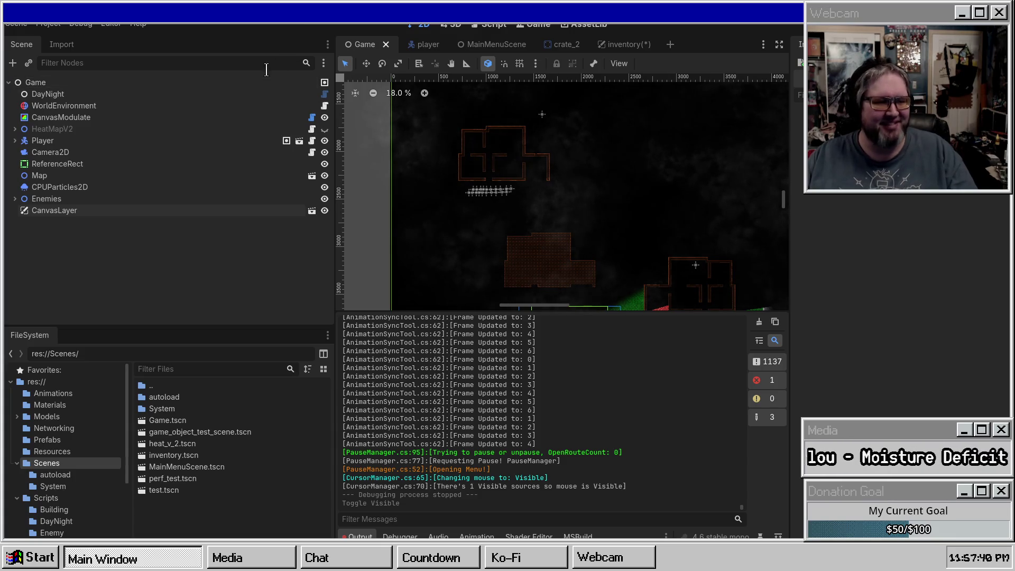
# Pan the Game map slightly and expand the 2D viewport over the output log
pyautogui.scroll(-5, 634, 185)
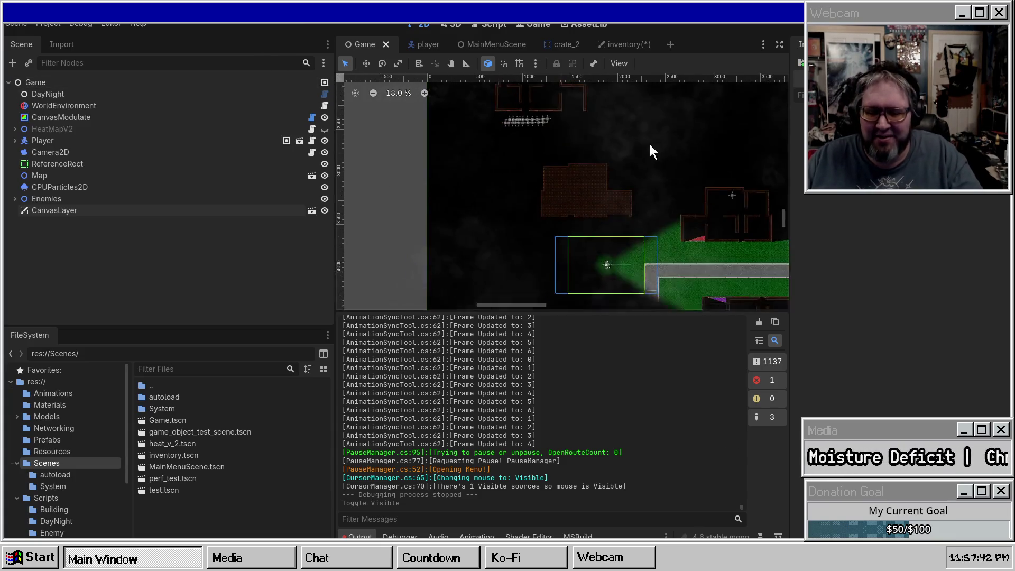
pyautogui.scroll(12, 585, 232)
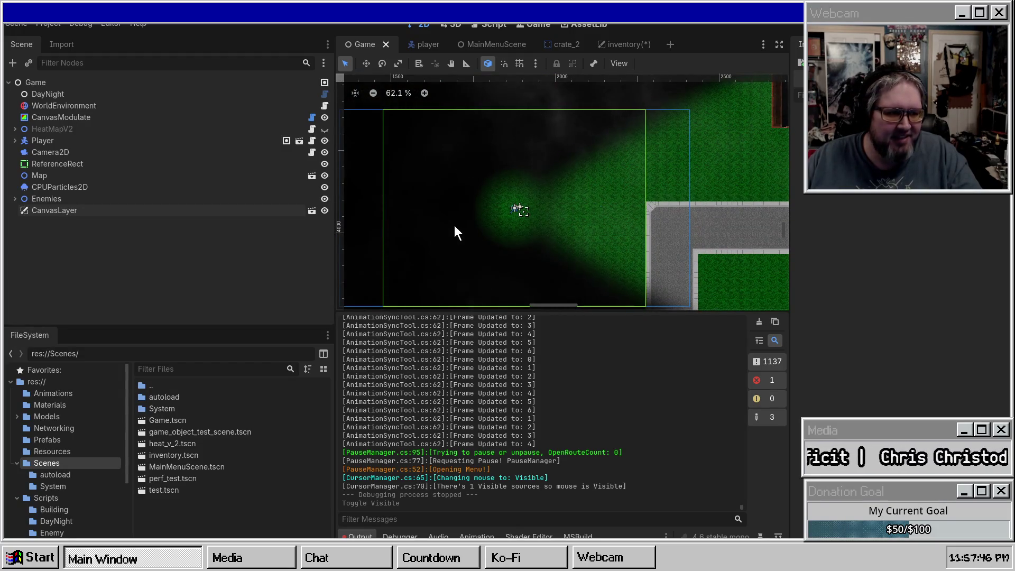
pyautogui.moveTo(524, 210); pyautogui.dragTo(540, 197)
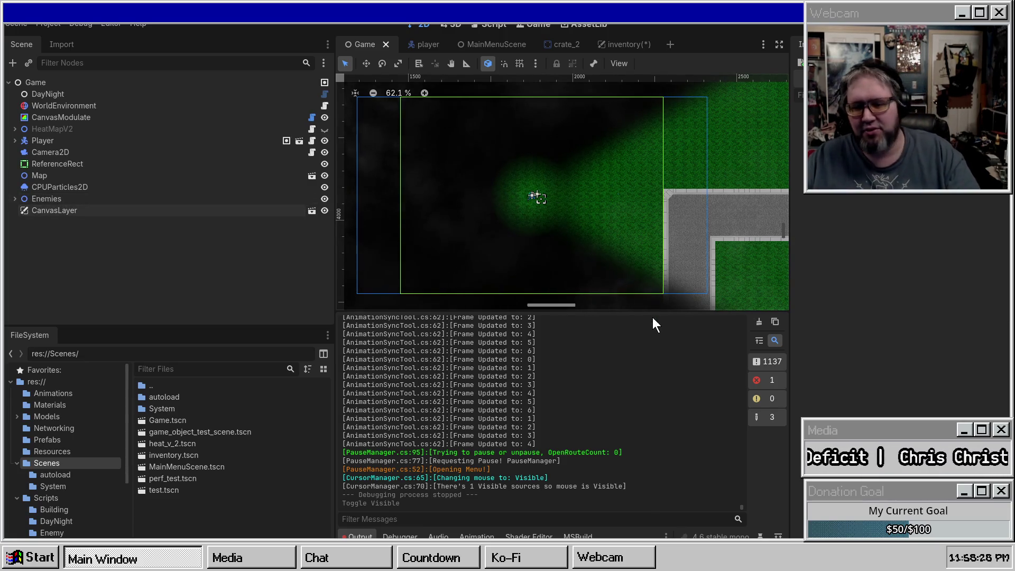
pyautogui.moveTo(652, 311); pyautogui.dragTo(653, 411)
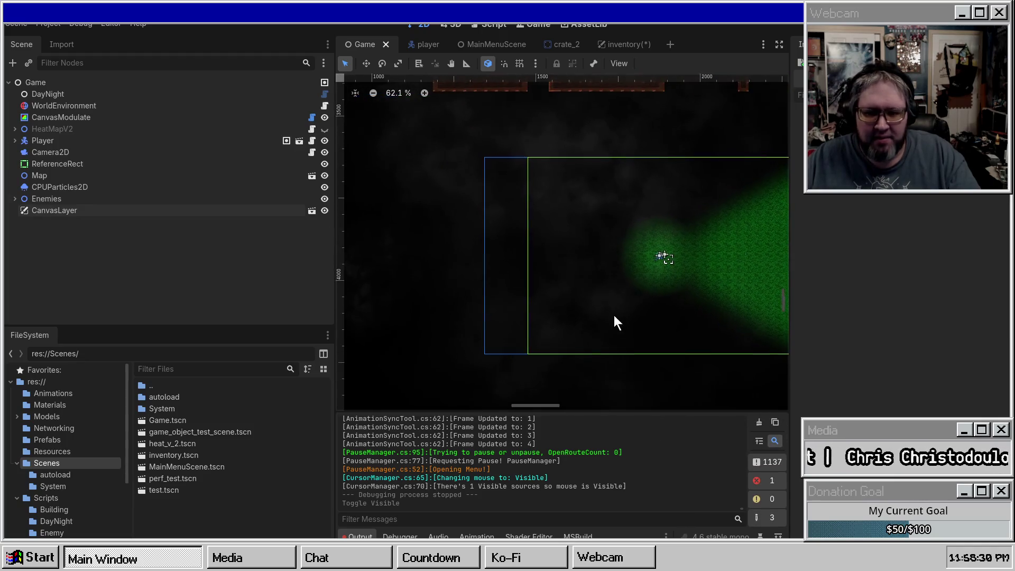
pyautogui.scroll(-2, 616, 312)
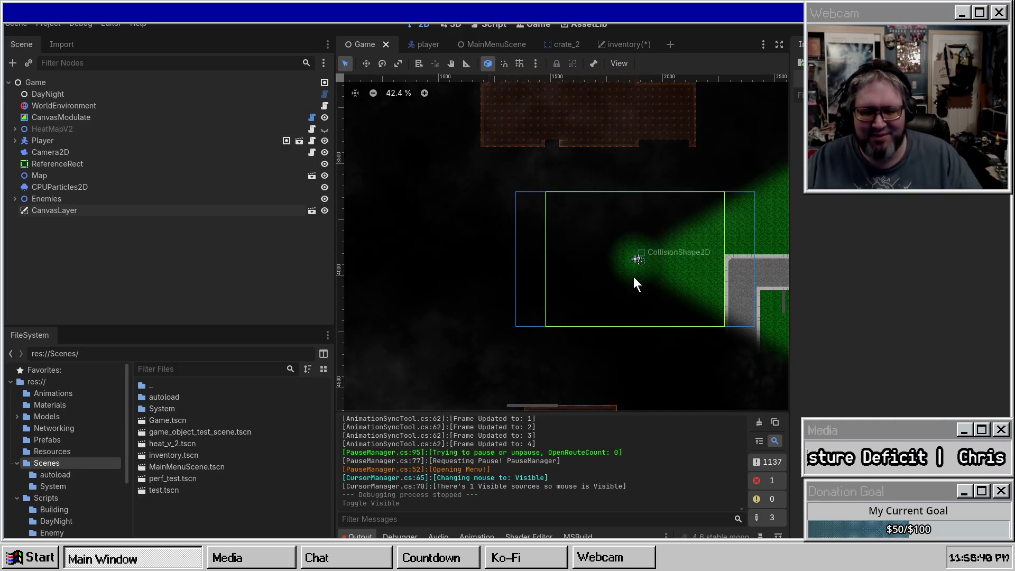
# Clear the output log, pan around the player's dark surroundings, and save the inventory scene
pyautogui.click(760, 423)
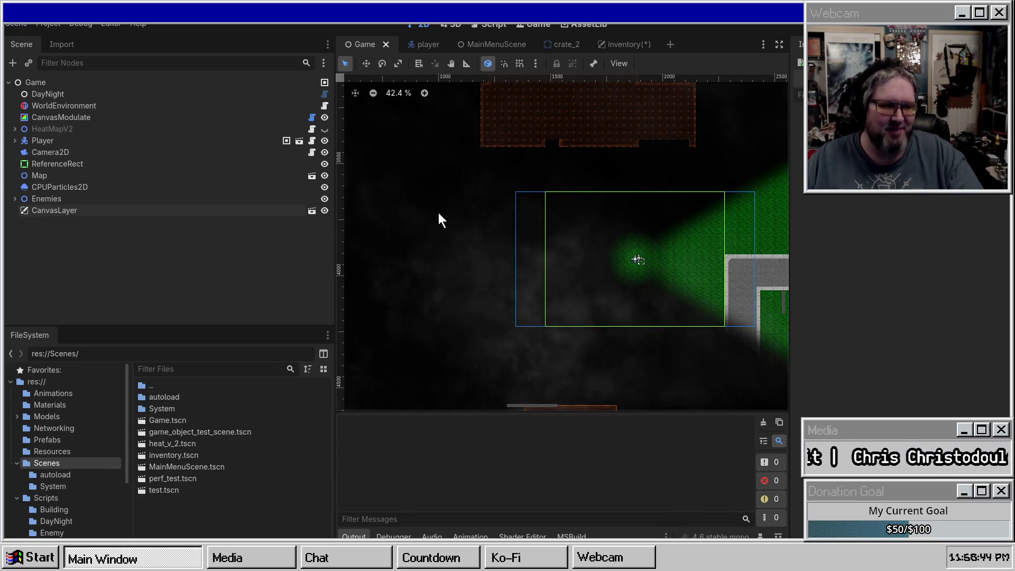
pyautogui.moveTo(518, 213)
pyautogui.mouseDown()
pyautogui.moveTo(539, 242)
pyautogui.moveTo(534, 261)
pyautogui.moveTo(544, 256)
pyautogui.moveTo(512, 230)
pyautogui.mouseUp()
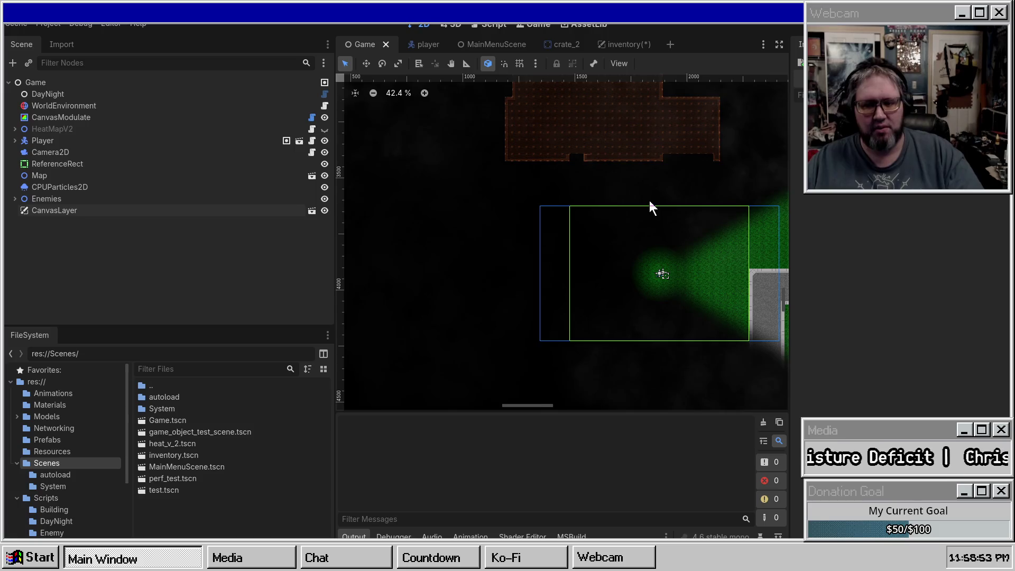
pyautogui.moveTo(651, 203); pyautogui.dragTo(567, 197)
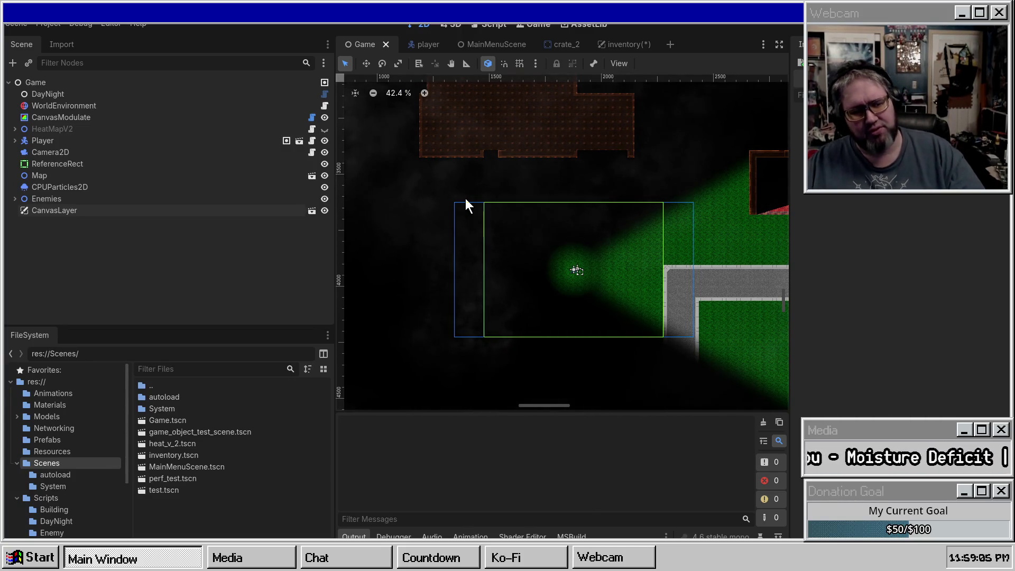
pyautogui.hscroll(-2, 602, 249)
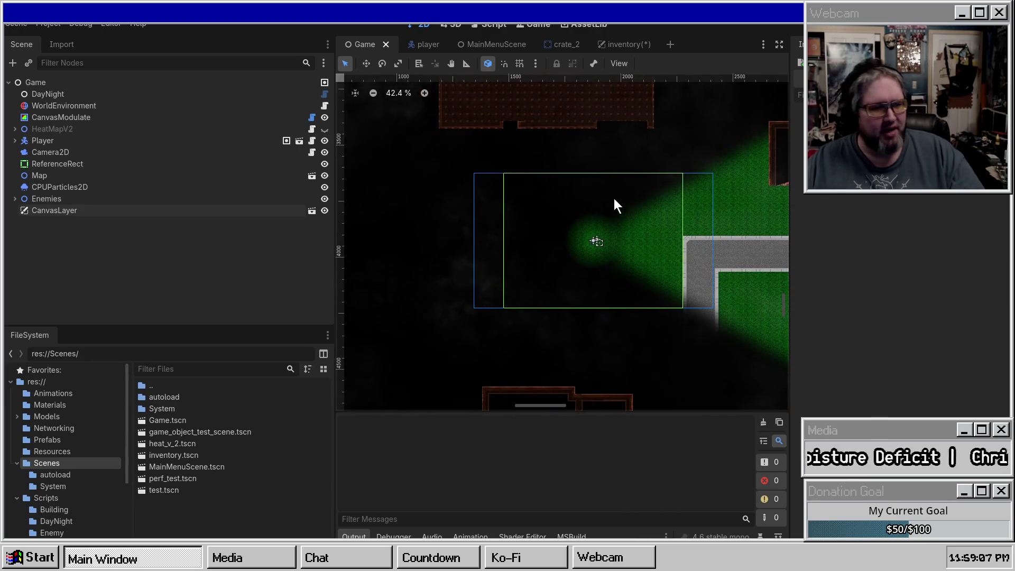
pyautogui.click(616, 46)
pyautogui.hotkey('ctrl', 's')
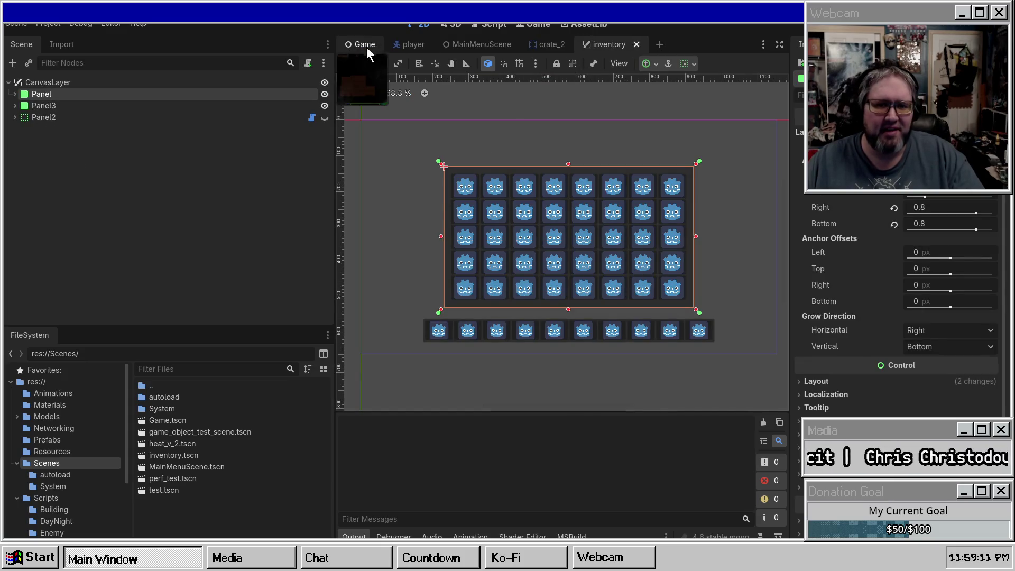
# Return to the Game scene and build and run the game with F5 to show the inventory grid
pyautogui.click(367, 47)
pyautogui.scroll(-1, 529, 175)
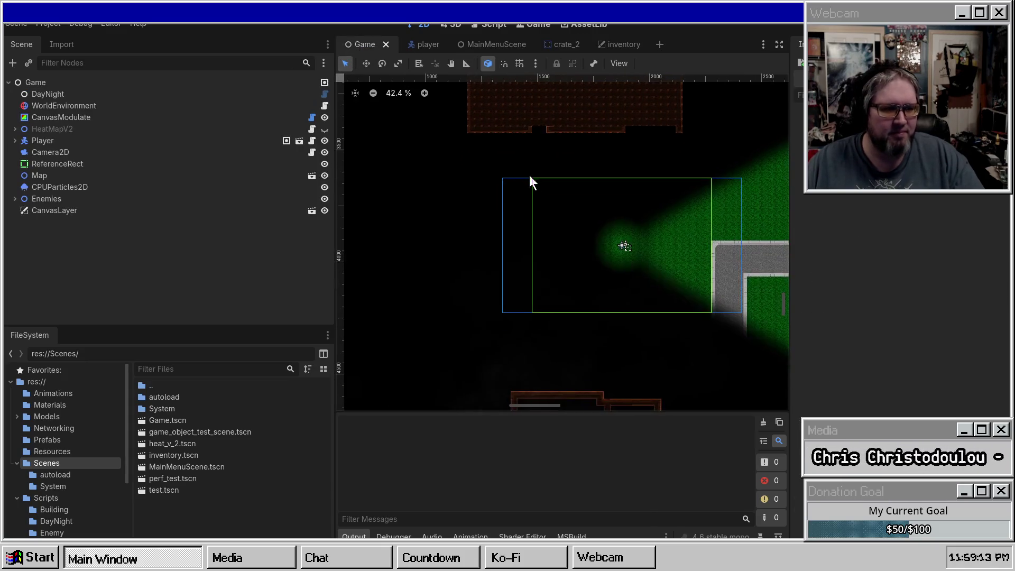
pyautogui.moveTo(465, 194); pyautogui.dragTo(470, 195)
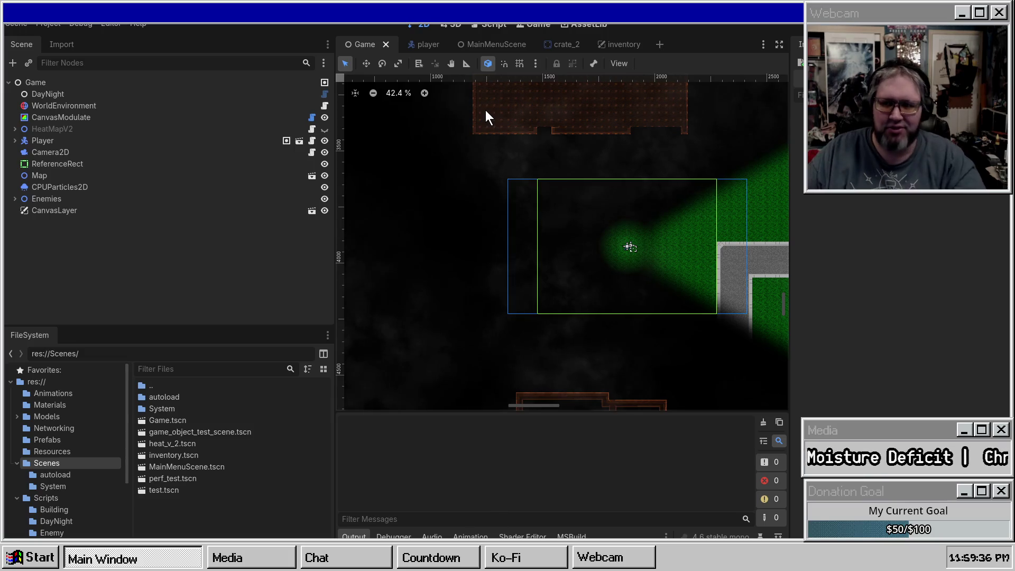
pyautogui.press('F5')
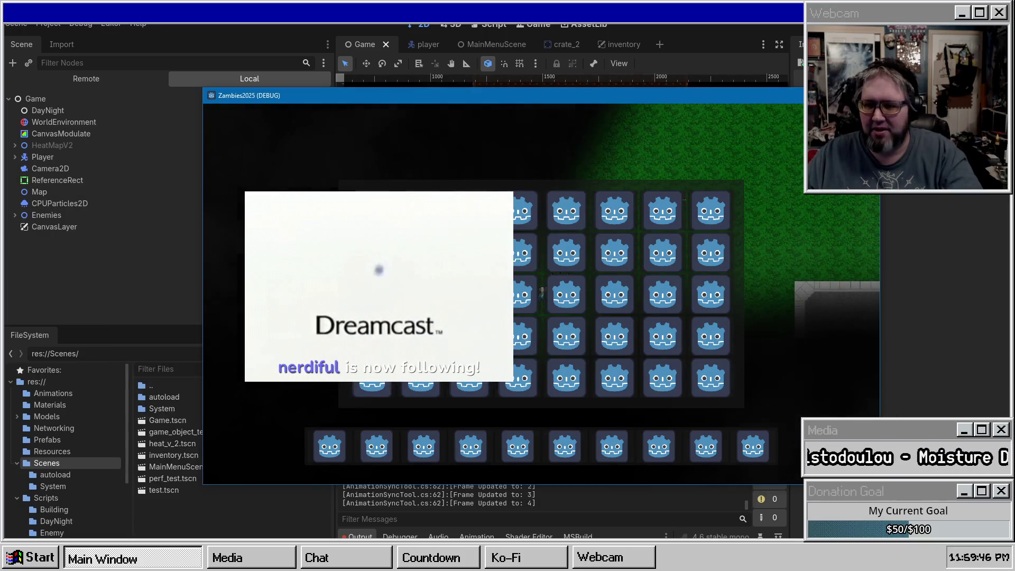
# Quit the running game and hide the inventory grid Panel in the inventory scene
pyautogui.press('Escape')
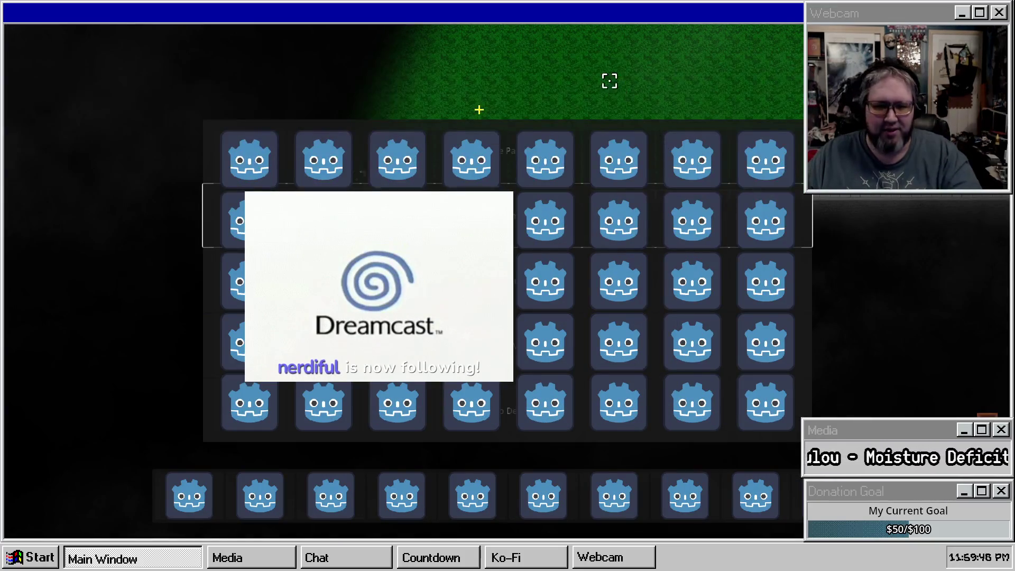
pyautogui.press('Escape')
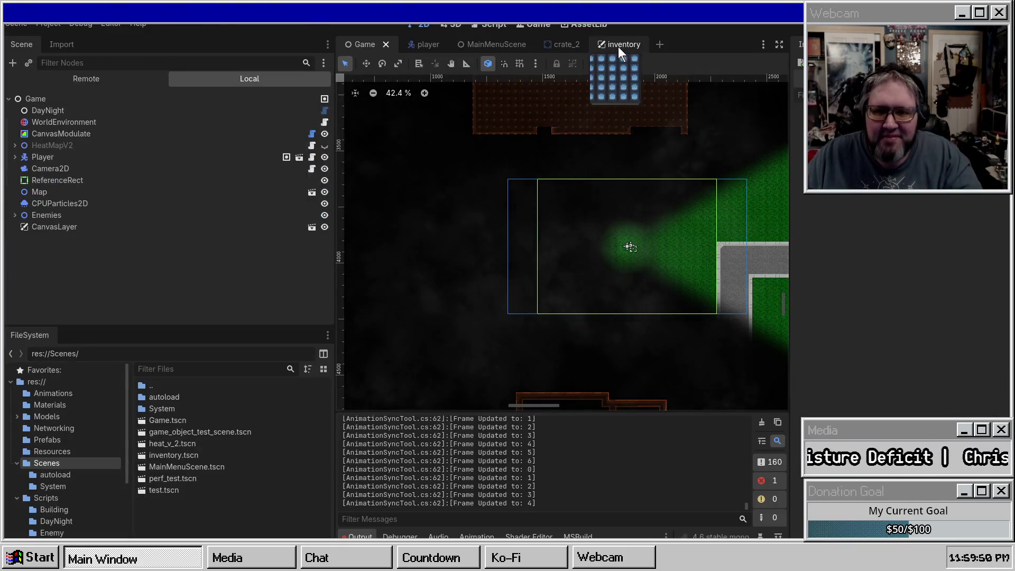
pyautogui.click(619, 46)
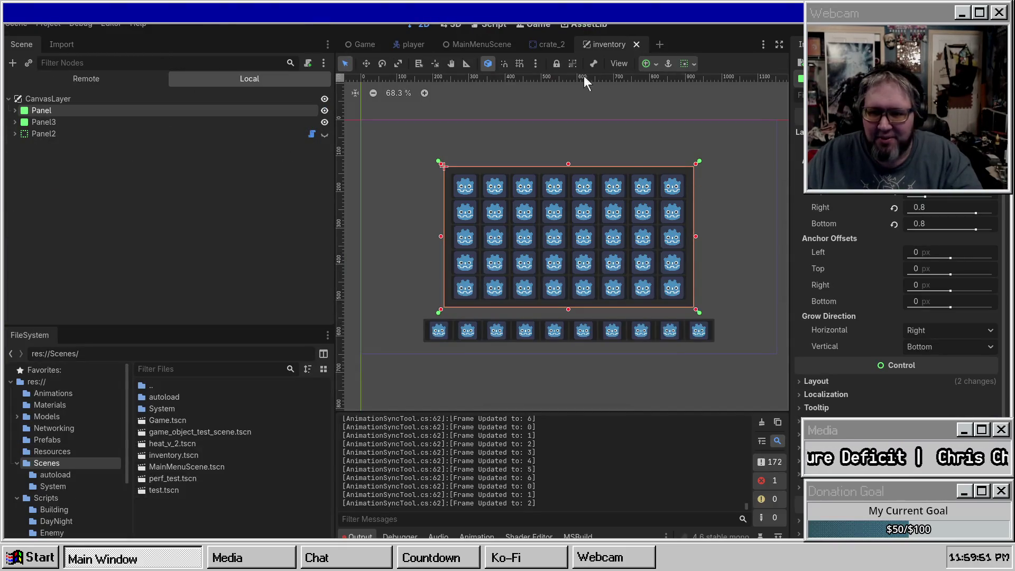
pyautogui.click(325, 110)
# Relaunch the game with F5 and fire shots toward the brick wall while moving
pyautogui.press('F5')
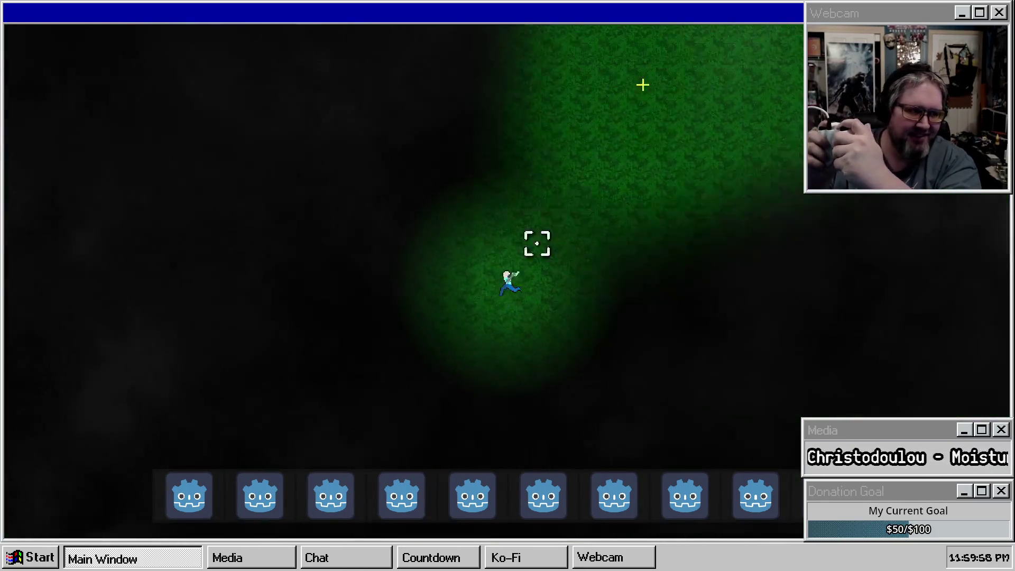
pyautogui.click(500, 109)
pyautogui.click(492, 79)
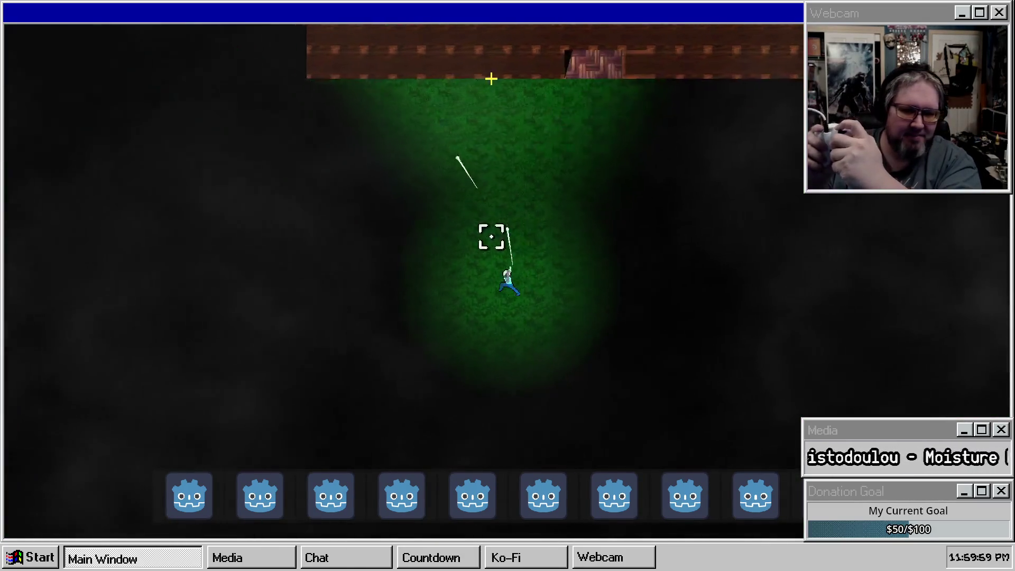
pyautogui.click(268, 283)
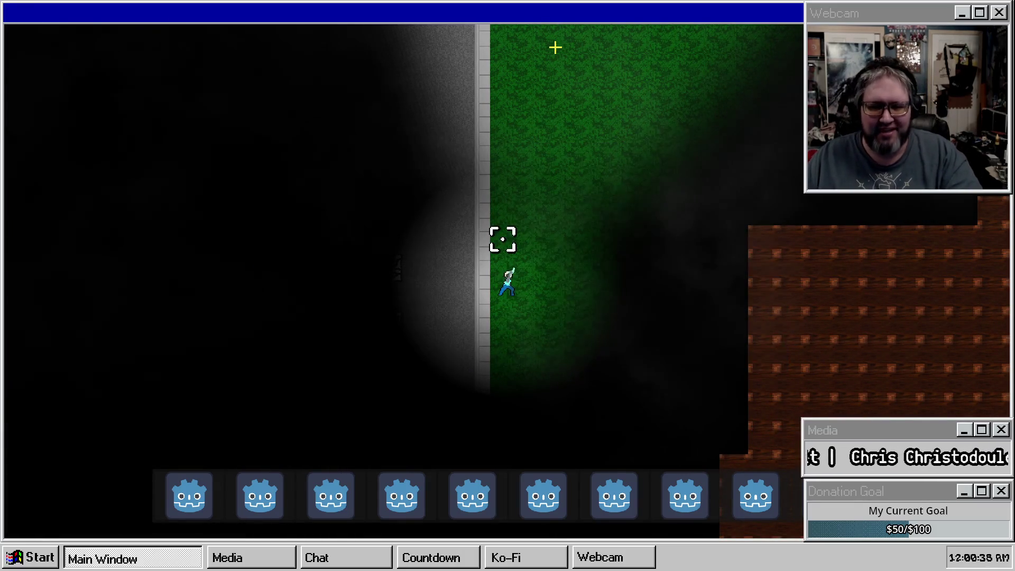
# Pause the game, open Options, and look through the resolution and full-screen mode lists
pyautogui.press('Escape')
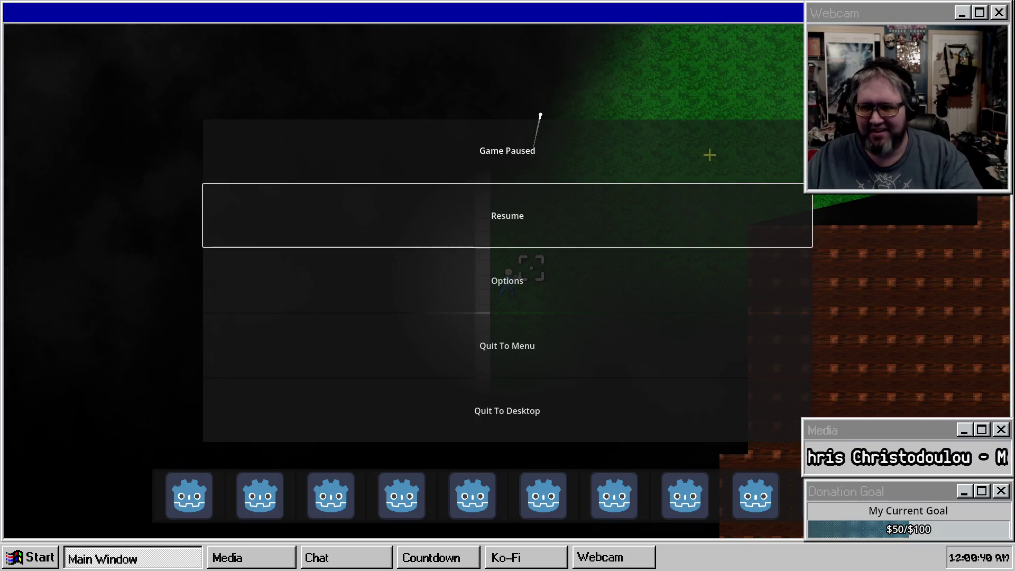
pyautogui.click(464, 283)
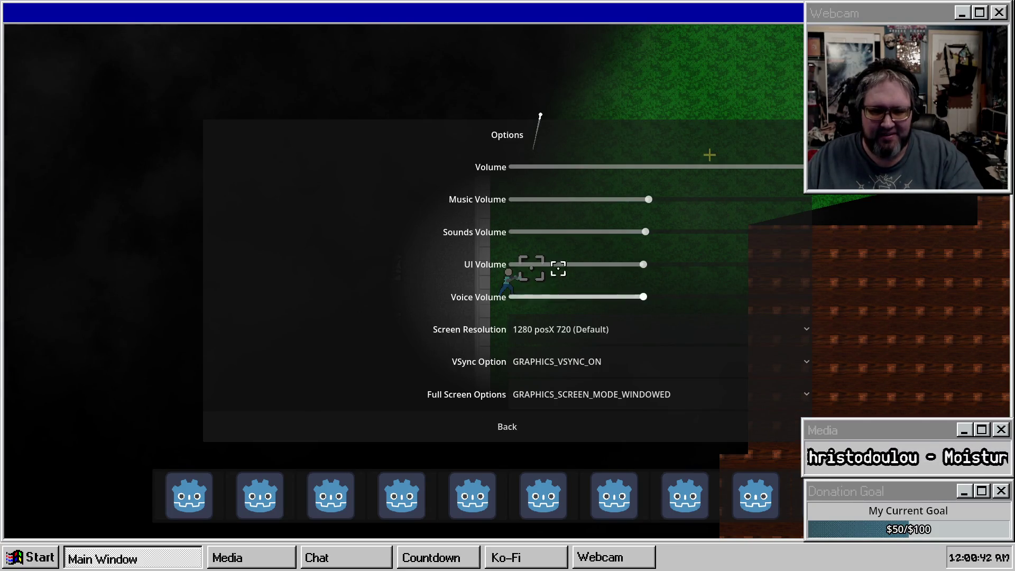
pyautogui.click(575, 332)
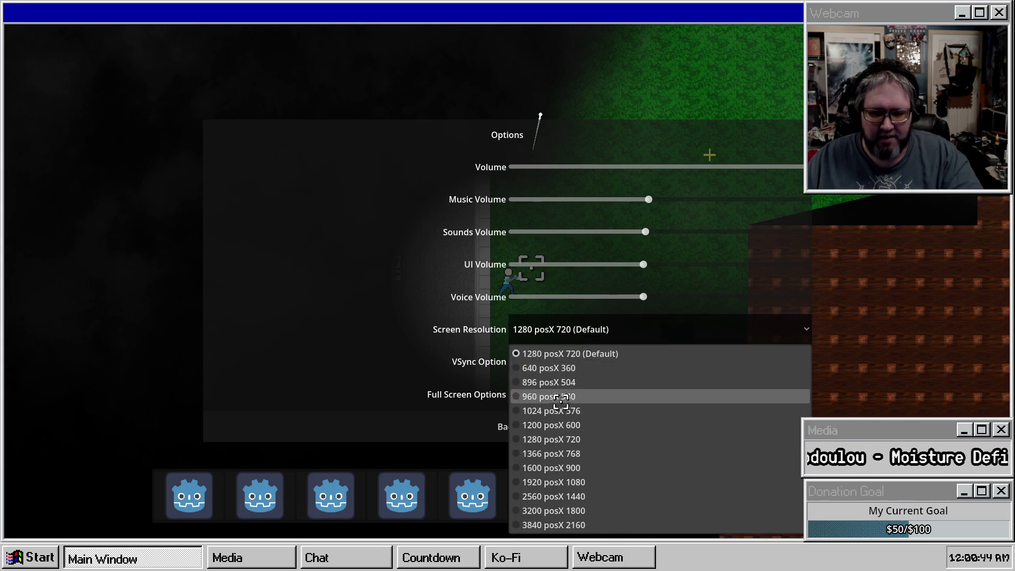
pyautogui.click(573, 359)
pyautogui.click(553, 393)
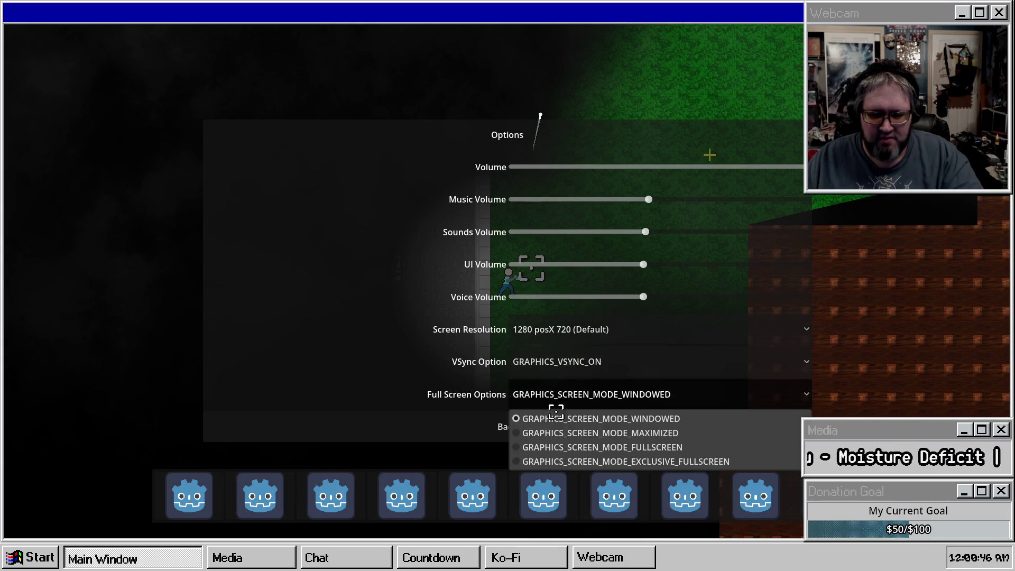
pyautogui.click(555, 403)
pyautogui.click(555, 403)
# Switch the screen mode to Maximized, then Fullscreen, then back to Windowed
pyautogui.click(546, 432)
pyautogui.click(562, 405)
pyautogui.click(528, 447)
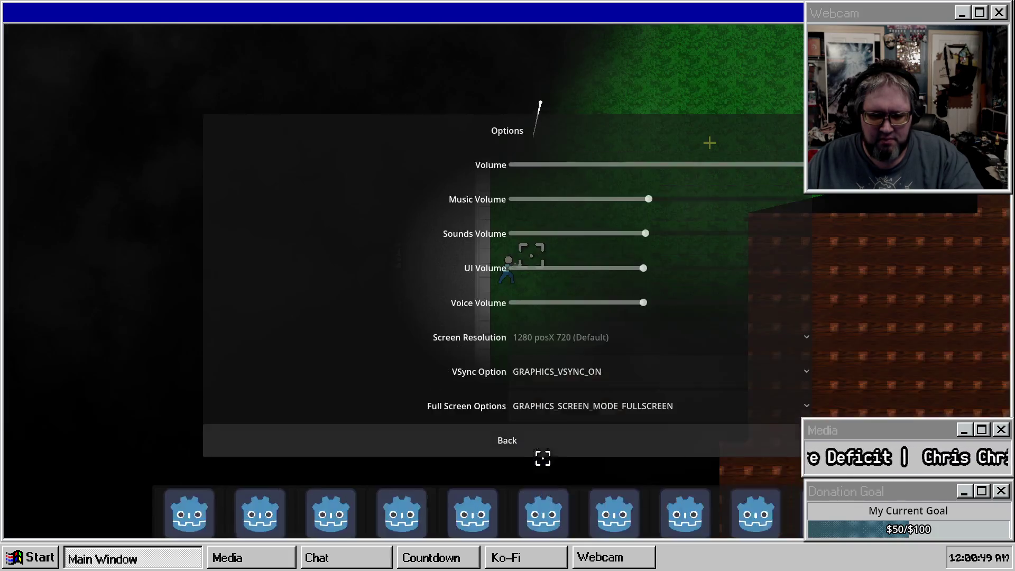
pyautogui.click(561, 404)
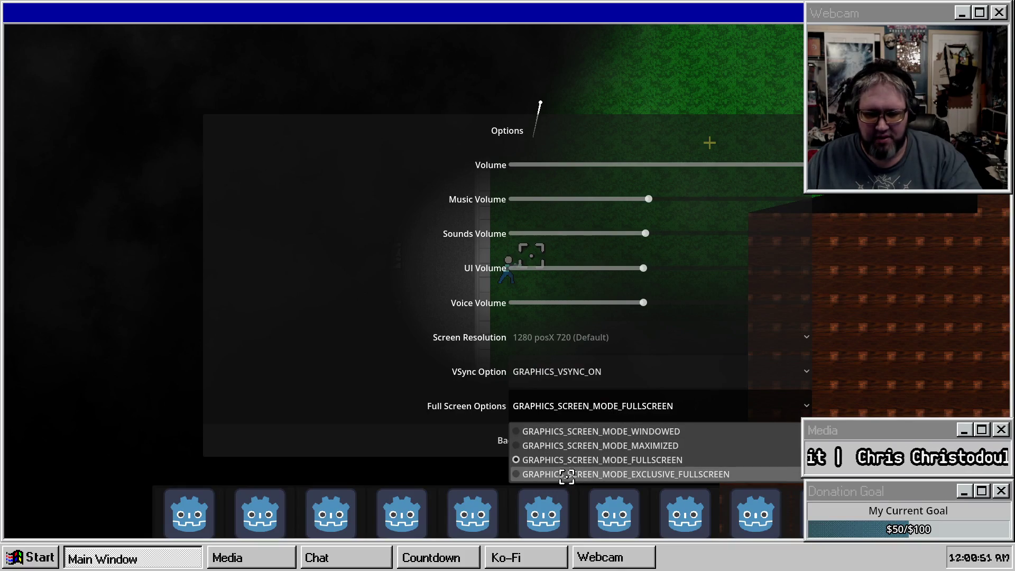
pyautogui.click(563, 431)
# Cycle through Maximized, Fullscreen, Exclusive Fullscreen and Maximized, ending in Windowed mode
pyautogui.click(591, 381)
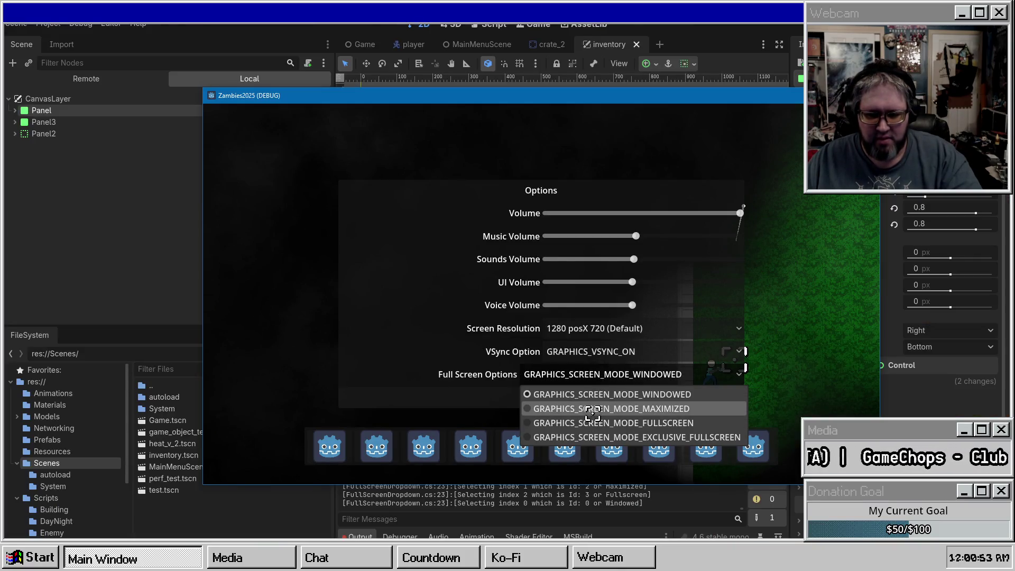
pyautogui.click(592, 413)
pyautogui.click(596, 388)
pyautogui.click(589, 449)
pyautogui.click(600, 412)
pyautogui.click(605, 474)
pyautogui.click(607, 405)
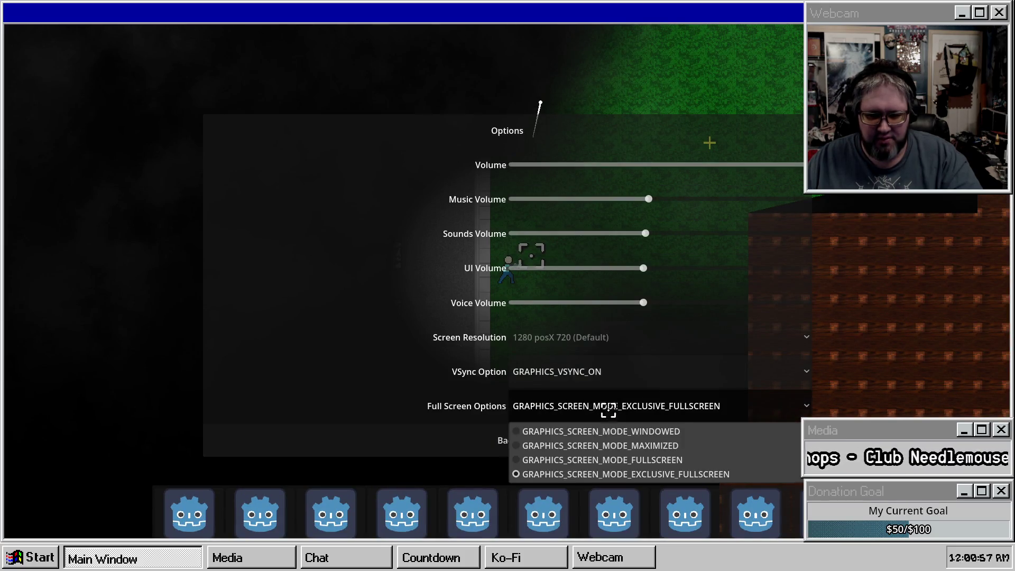
pyautogui.click(607, 445)
pyautogui.click(660, 405)
pyautogui.click(608, 425)
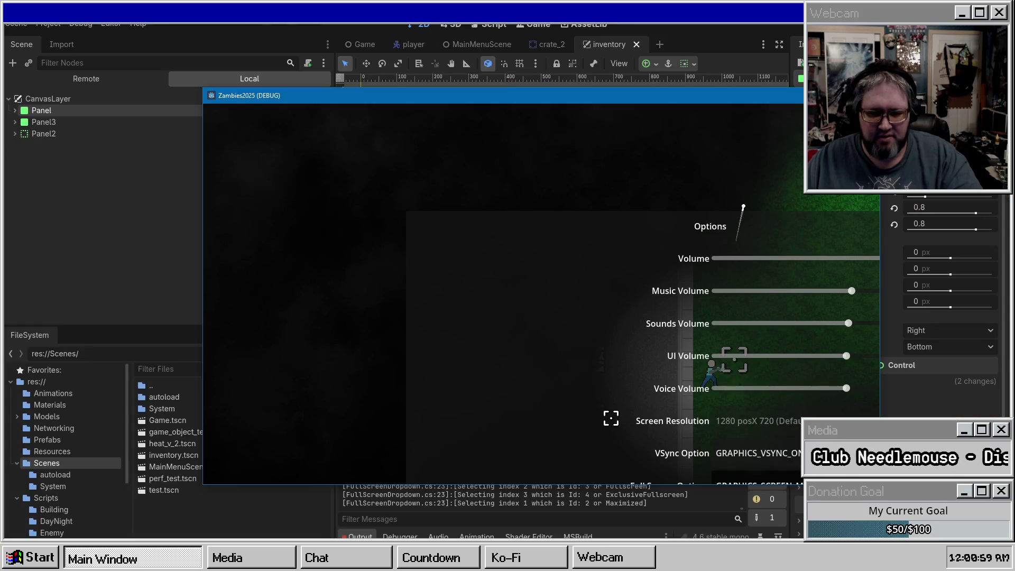
# Keep VSync on, leave the resolution unchanged, and close the running game window
pyautogui.click(605, 351)
pyautogui.click(555, 386)
pyautogui.click(562, 328)
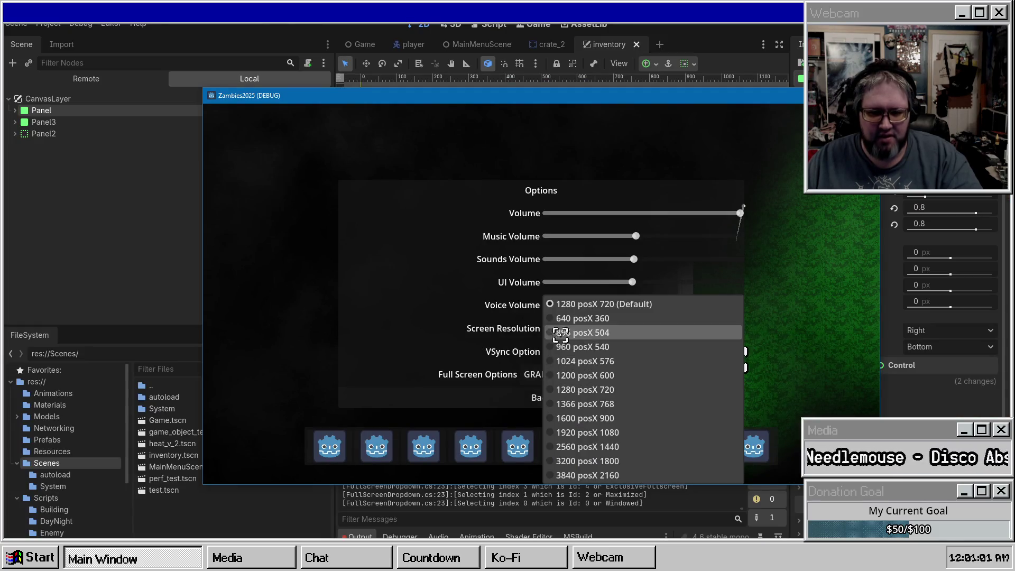
pyautogui.click(451, 353)
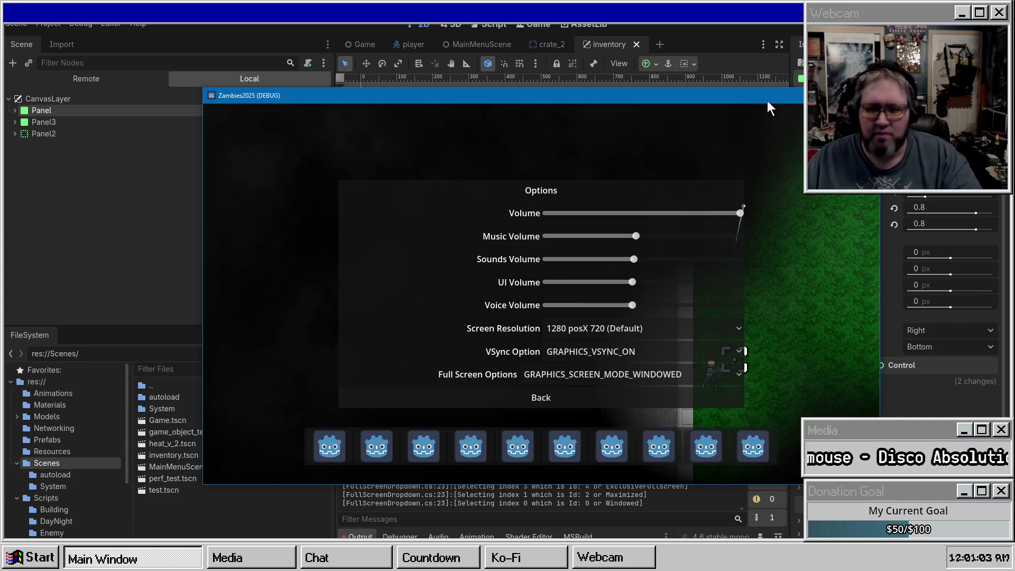
pyautogui.click(872, 96)
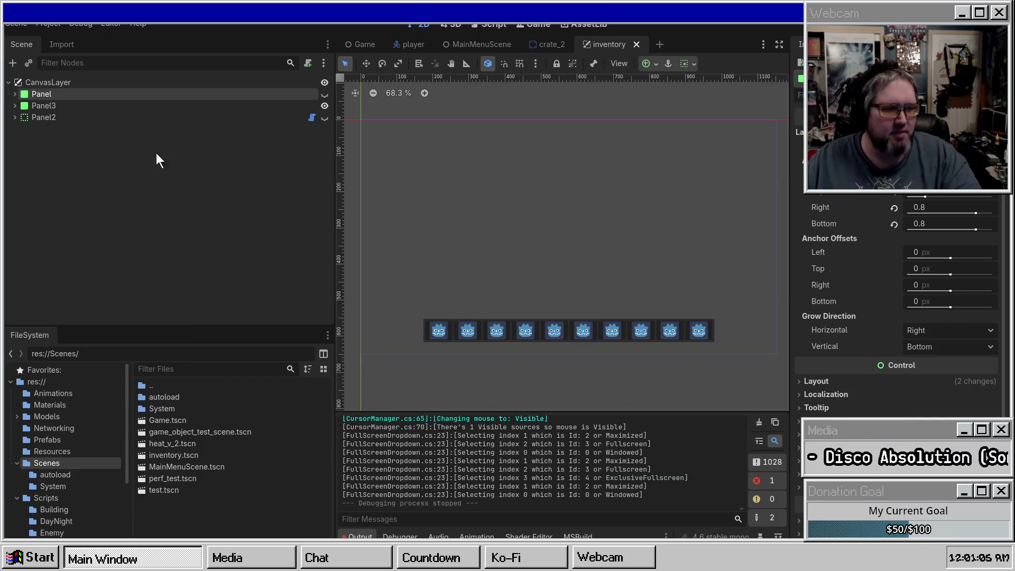